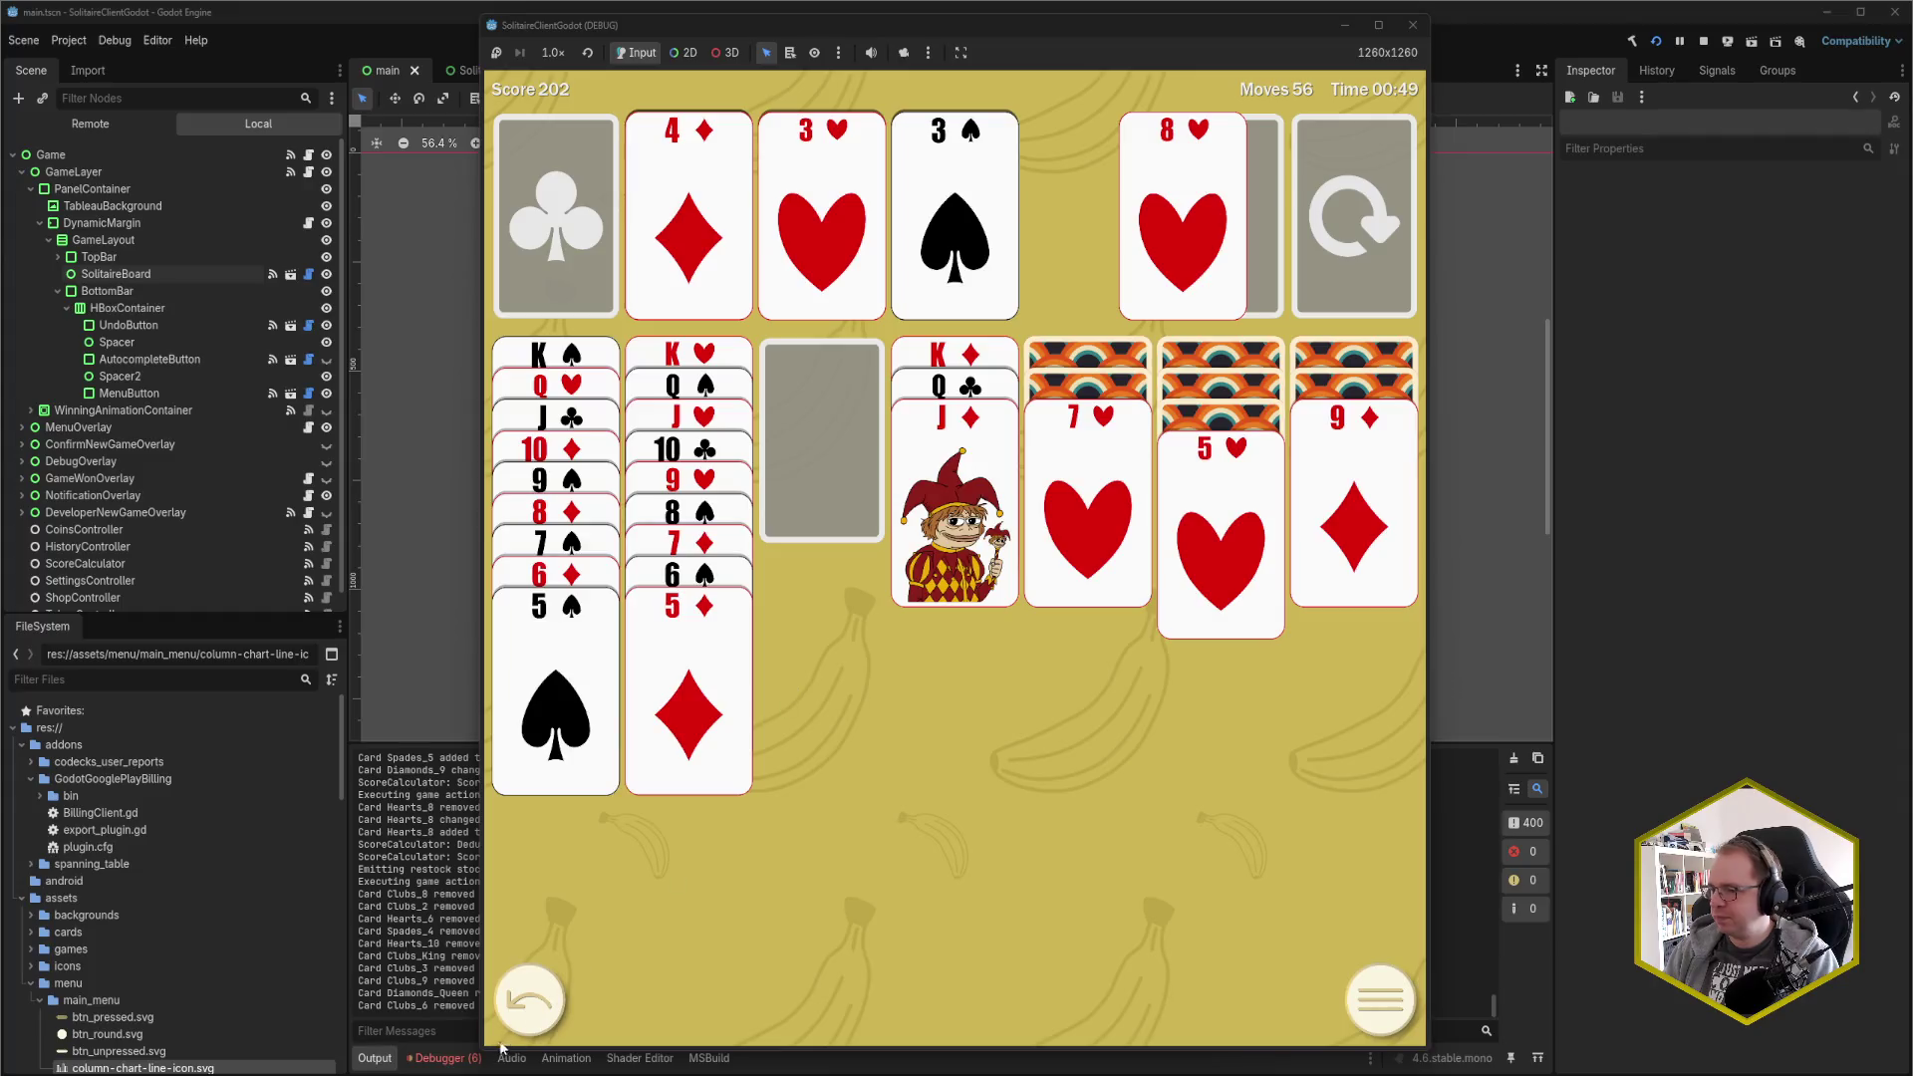
Stop the Solitaire game and expand the 'Sequence contains no elements' exception's stack trace
key(F8)
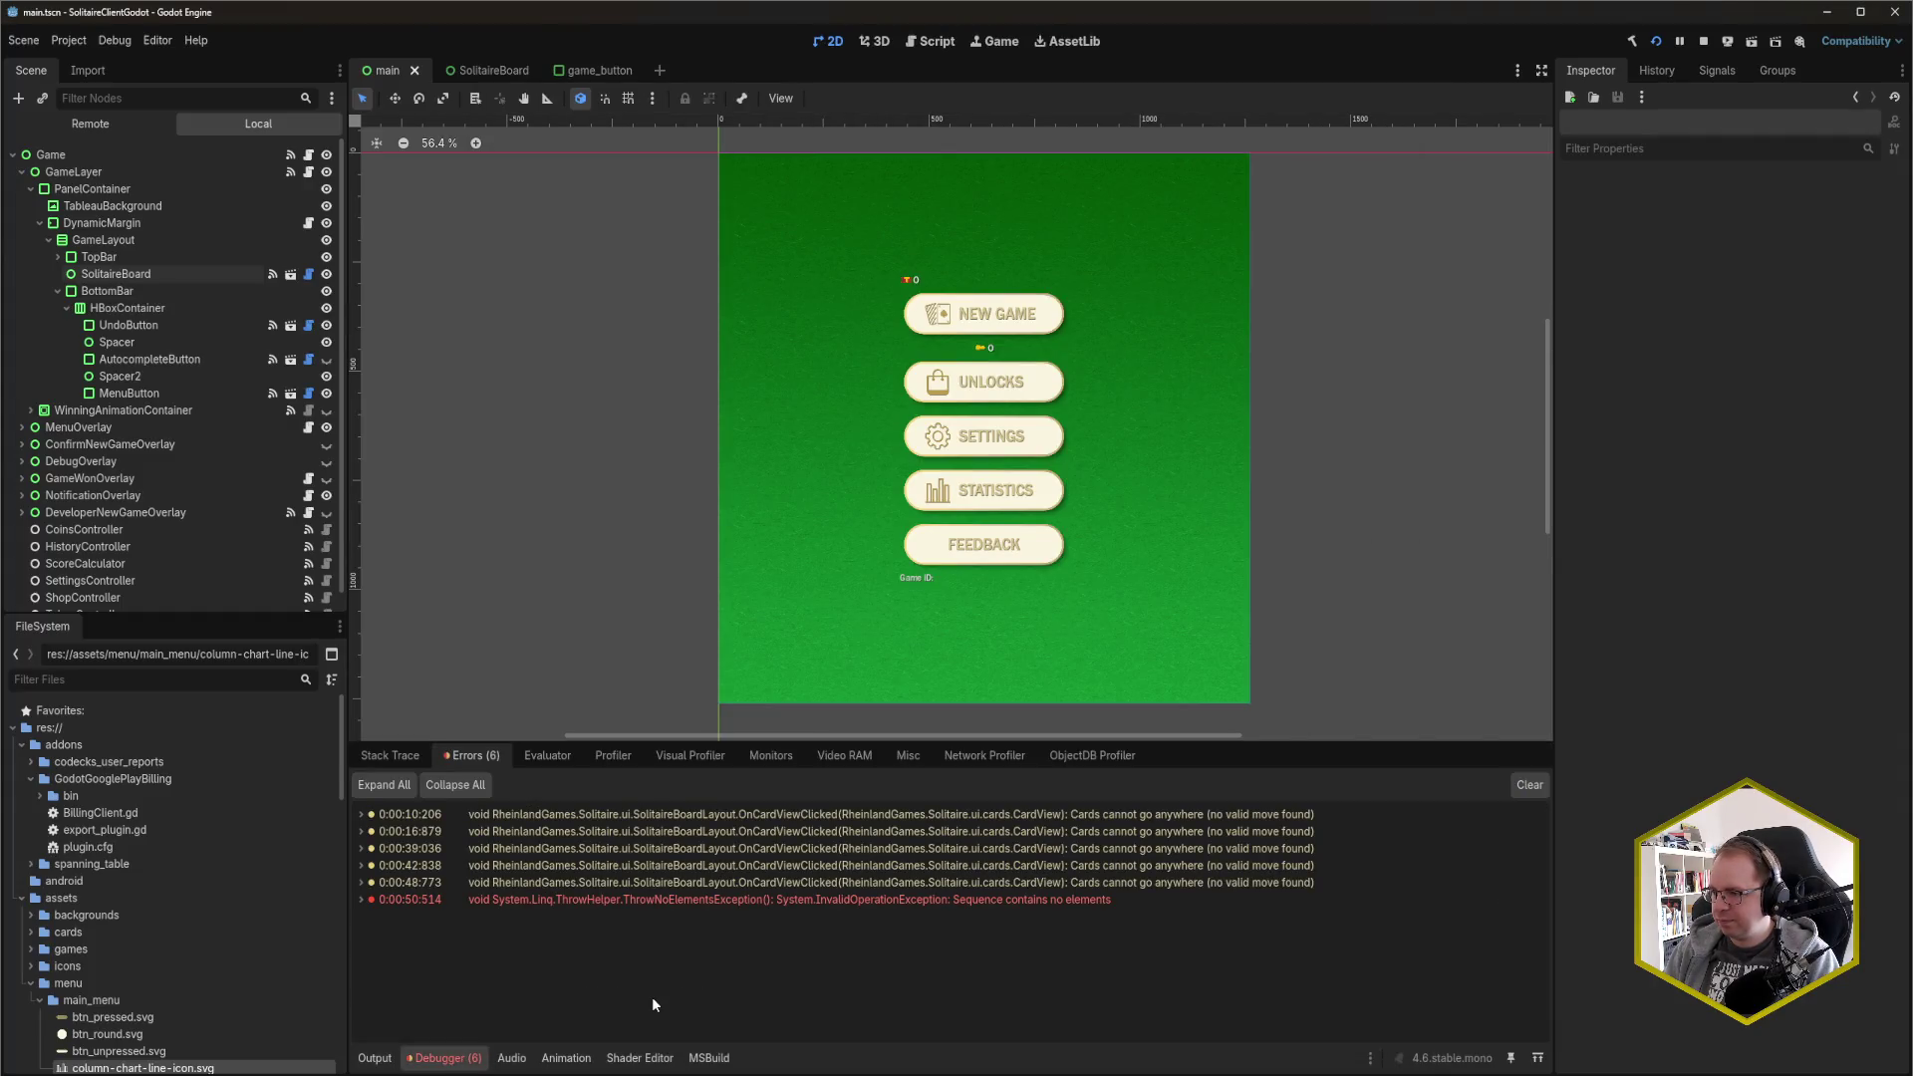
click(360, 899)
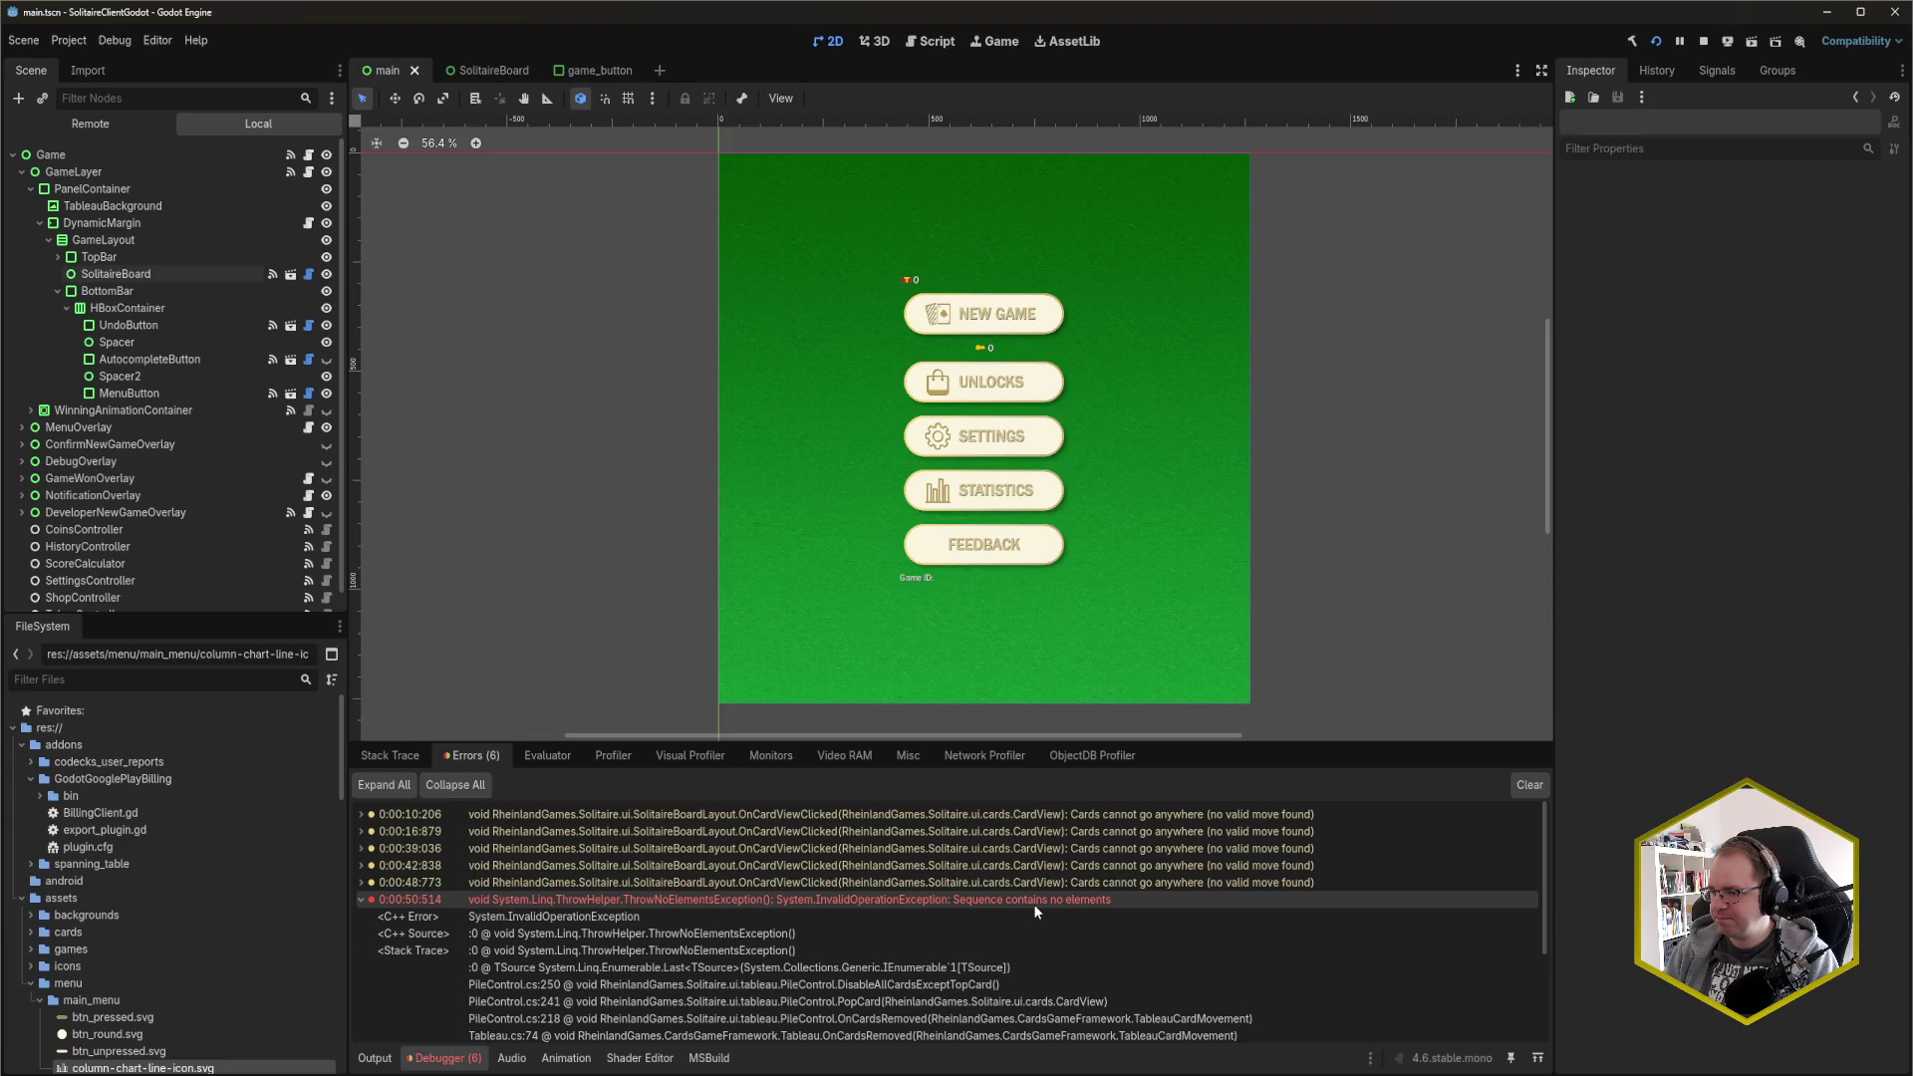
mouse_move(1032, 905)
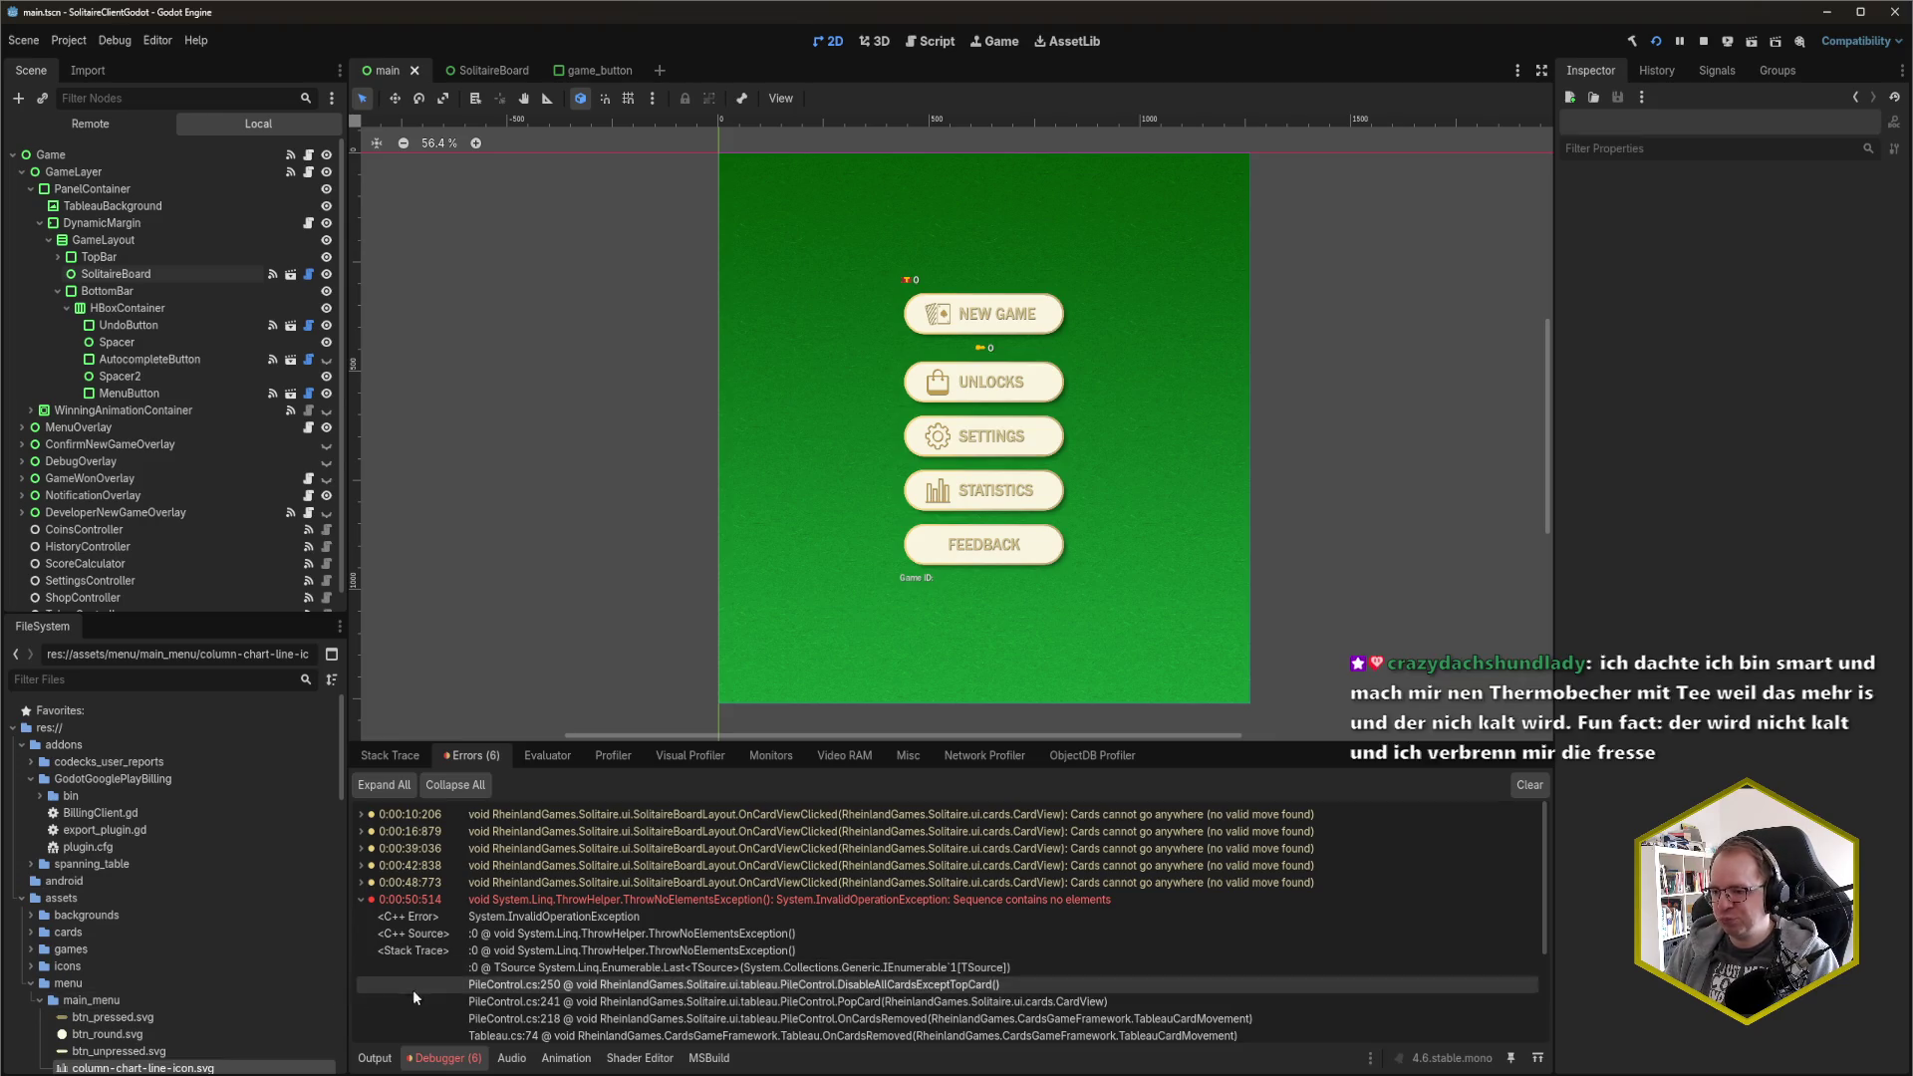
Close the Solitaire game window and bring up PileControl.cs in Rider
mouse_move(389, 1074)
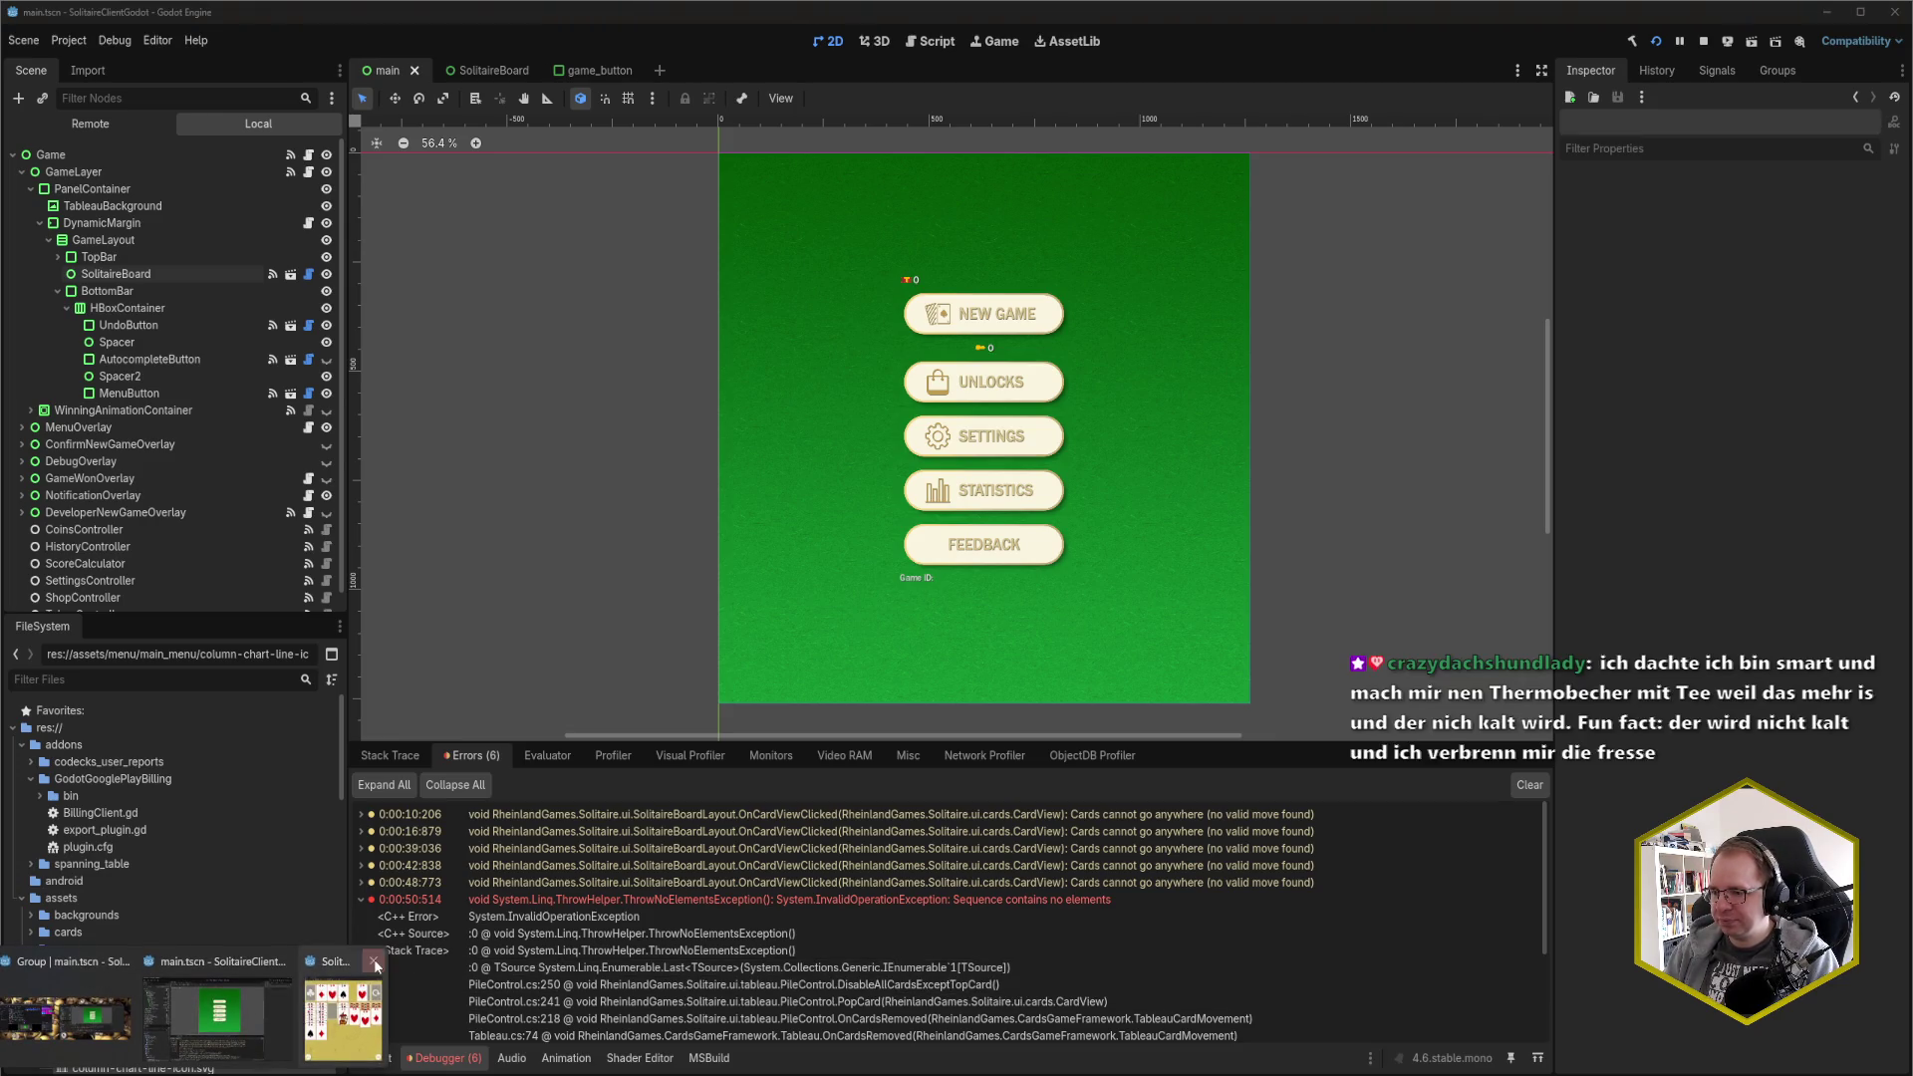
click(376, 963)
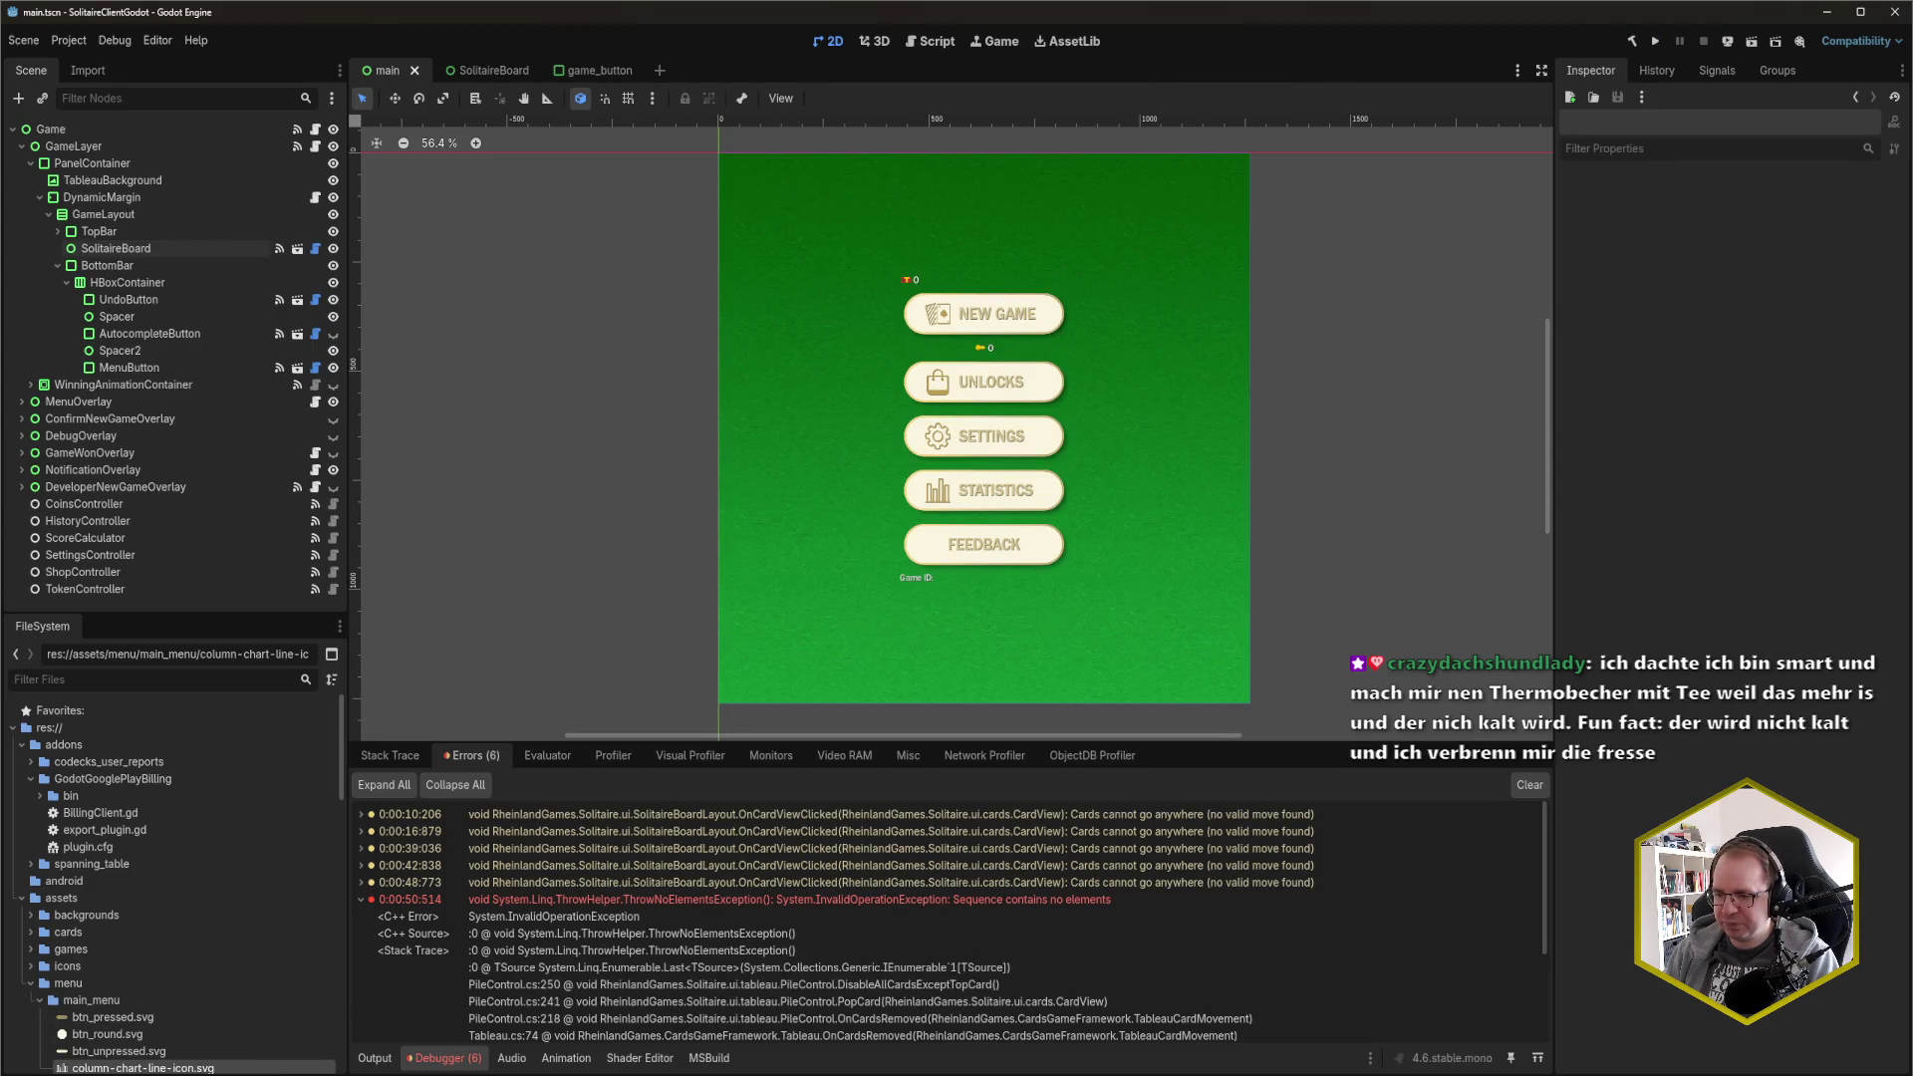
click(143, 992)
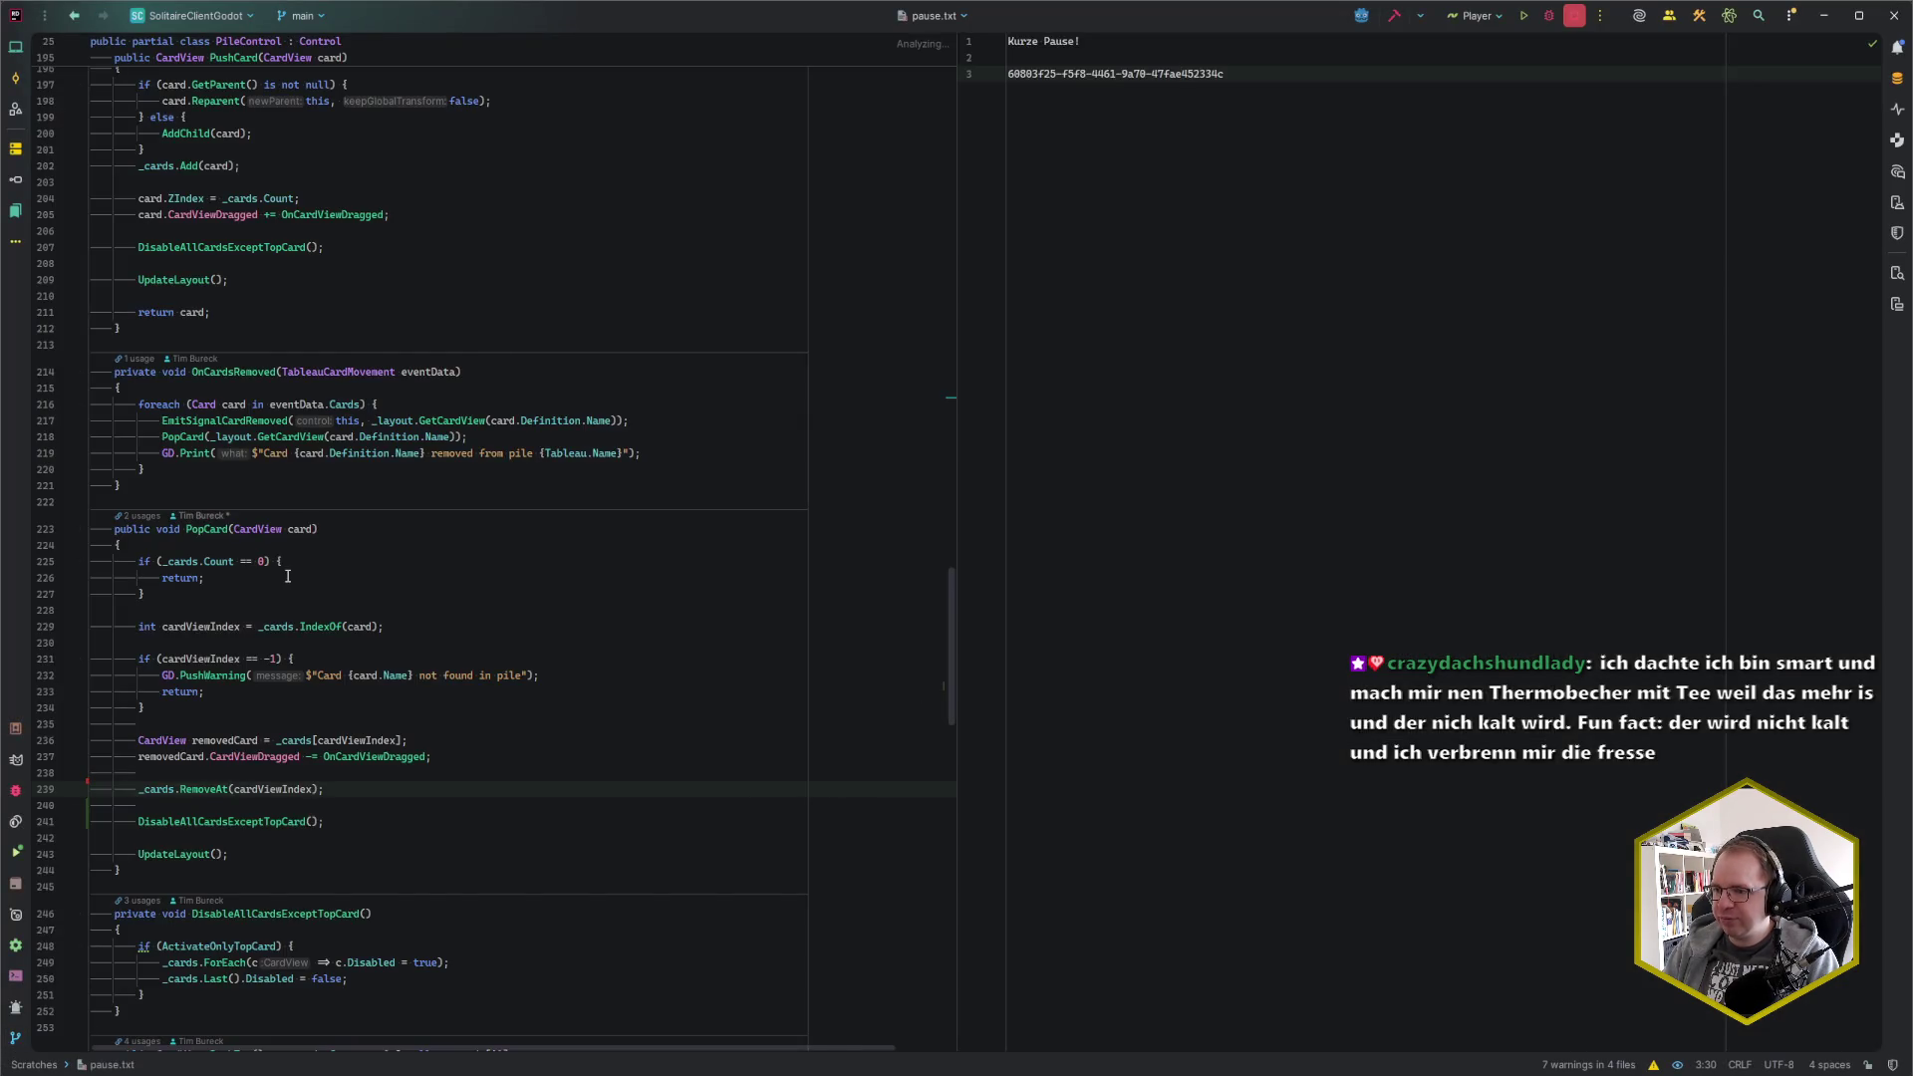
Locate DisableAllCardsExceptTopCard in PileControl.cs and inspect the Last() call that fails on empty piles
click(357, 787)
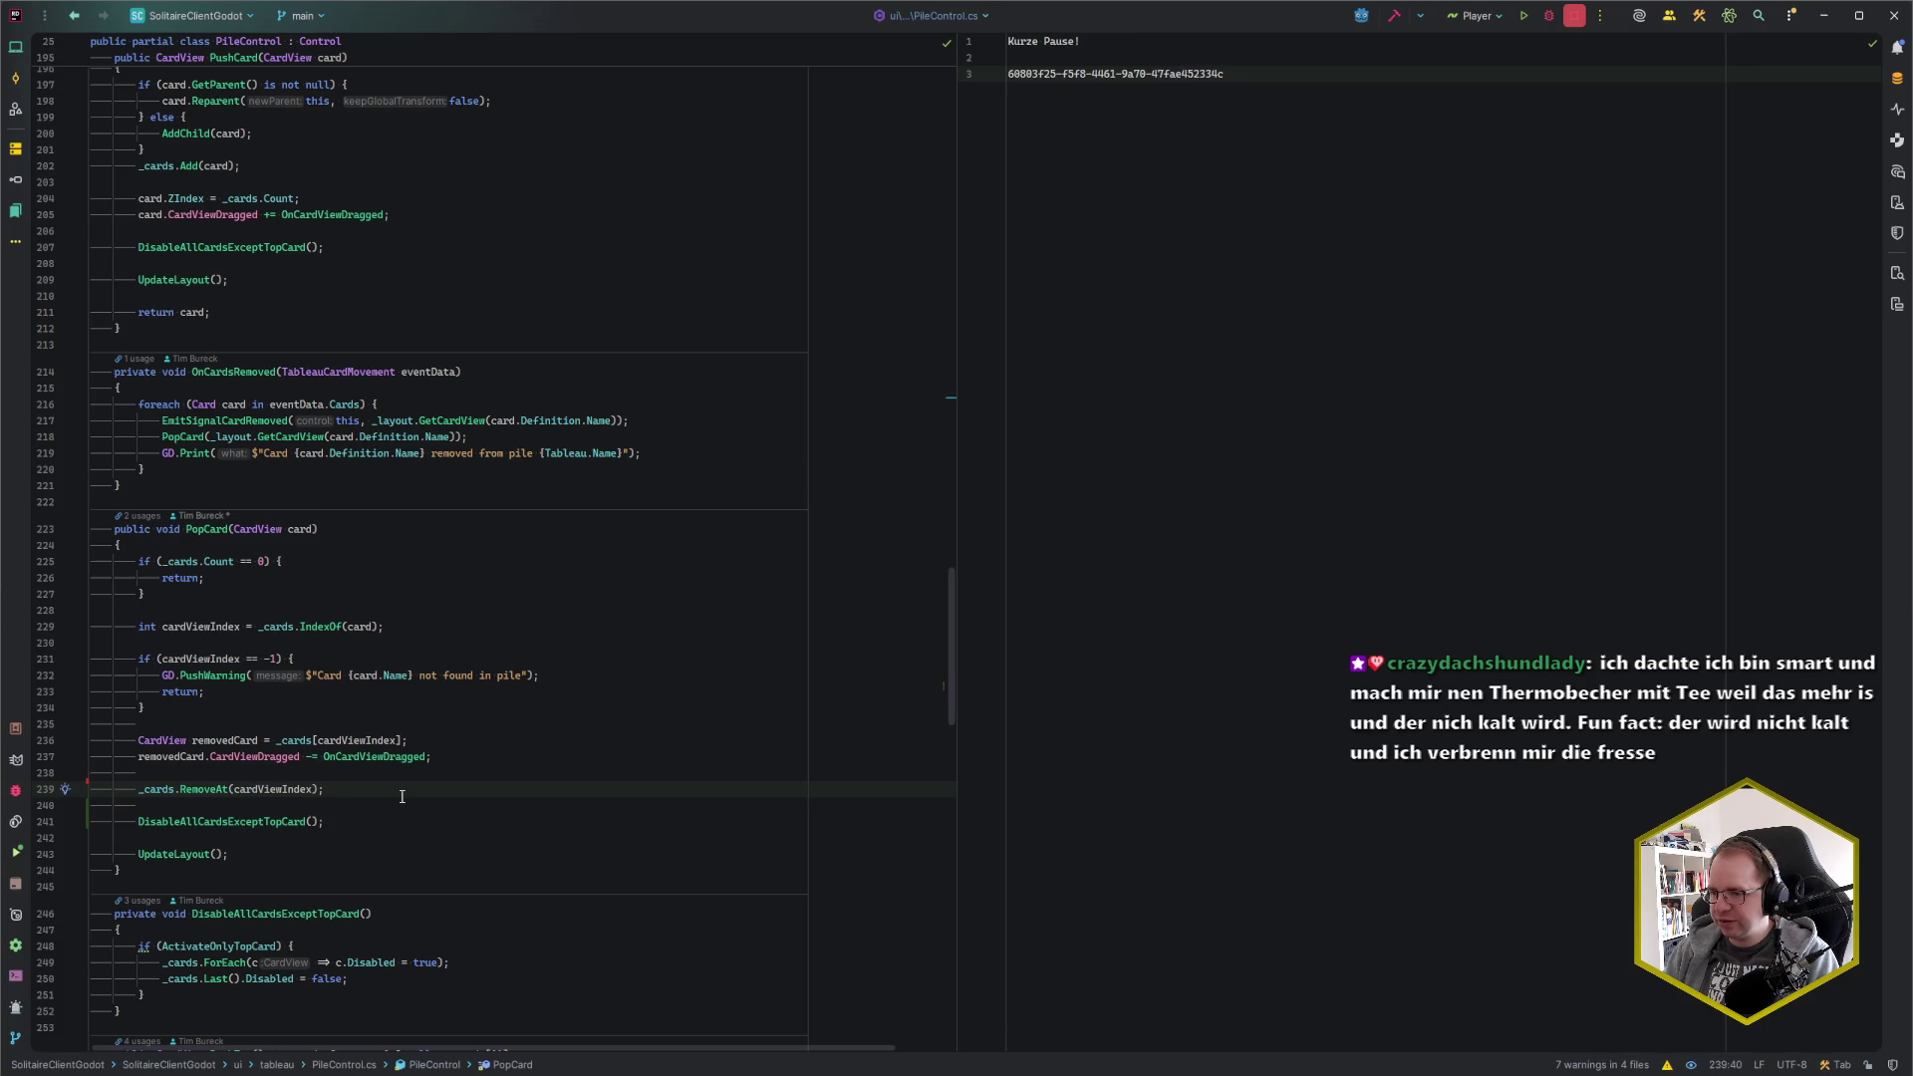
ctrl+click(275, 828)
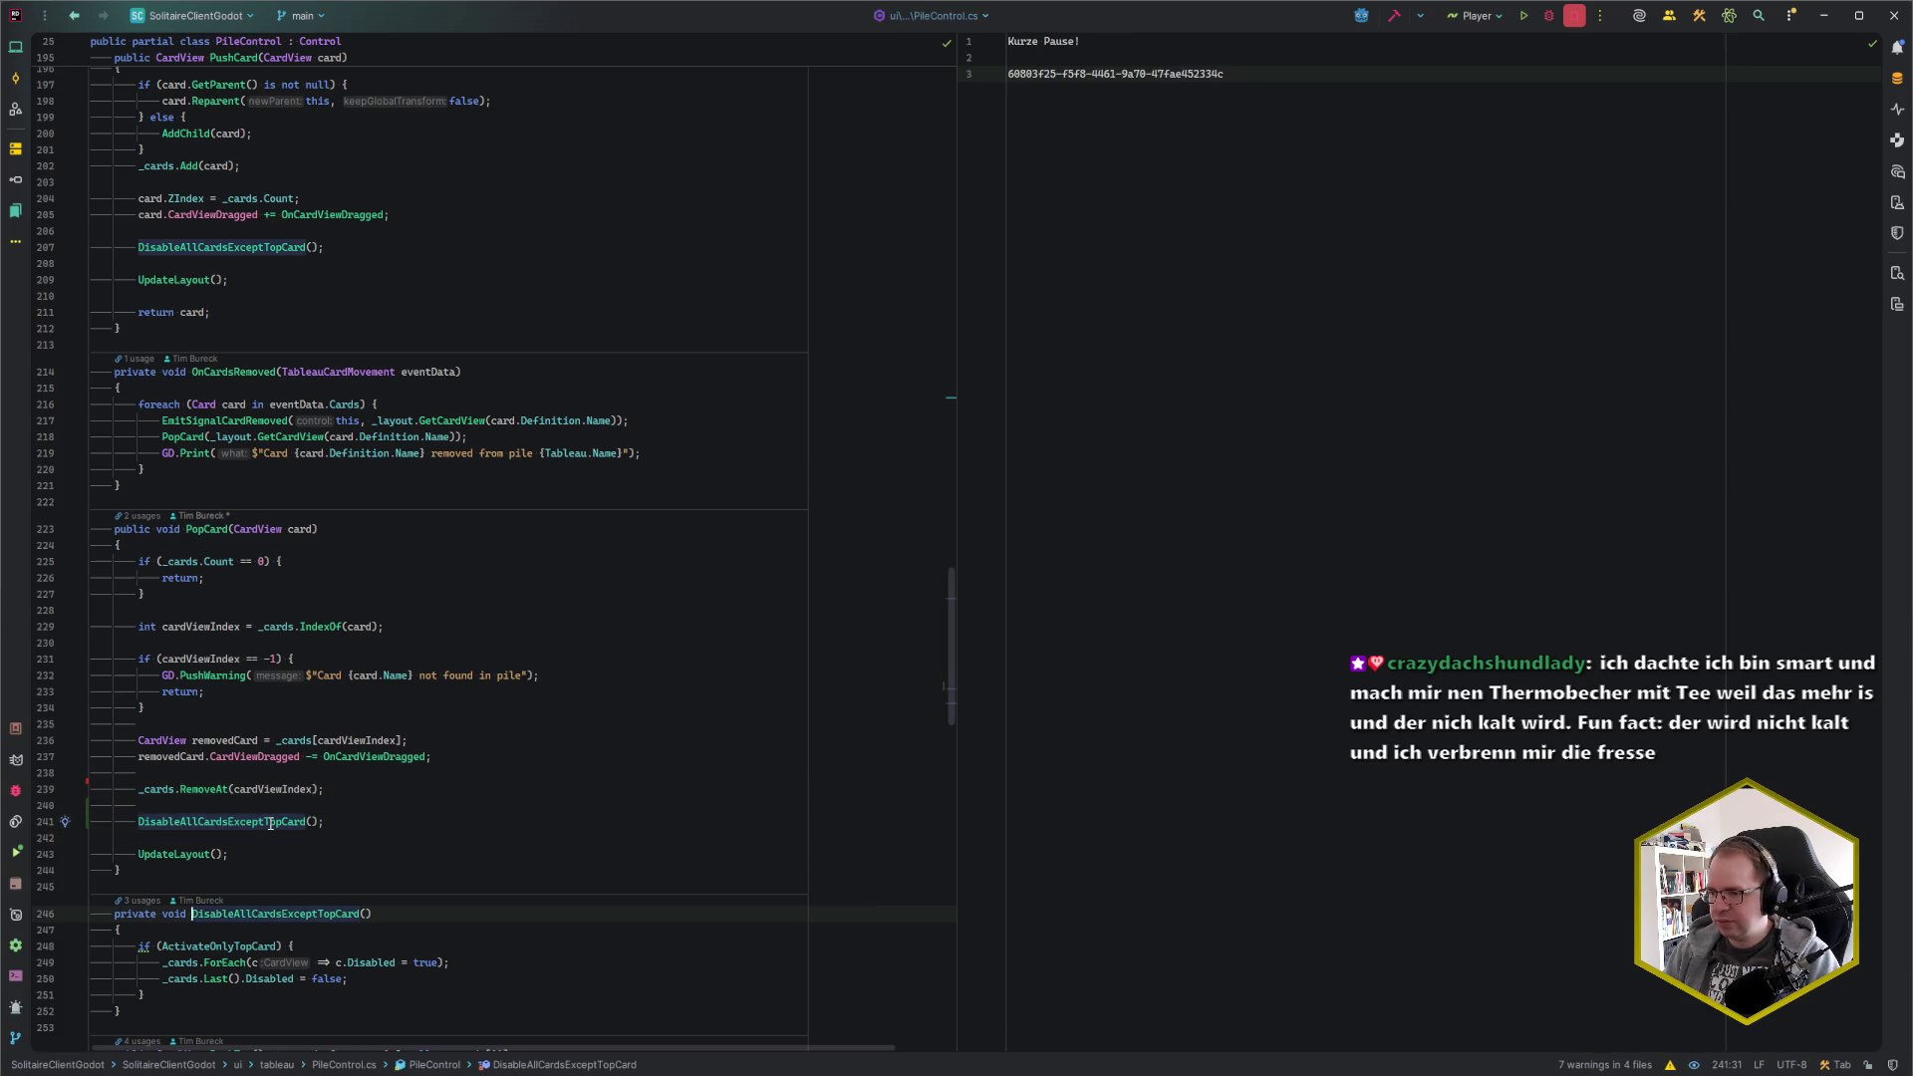
scroll(493, 819, down, 3)
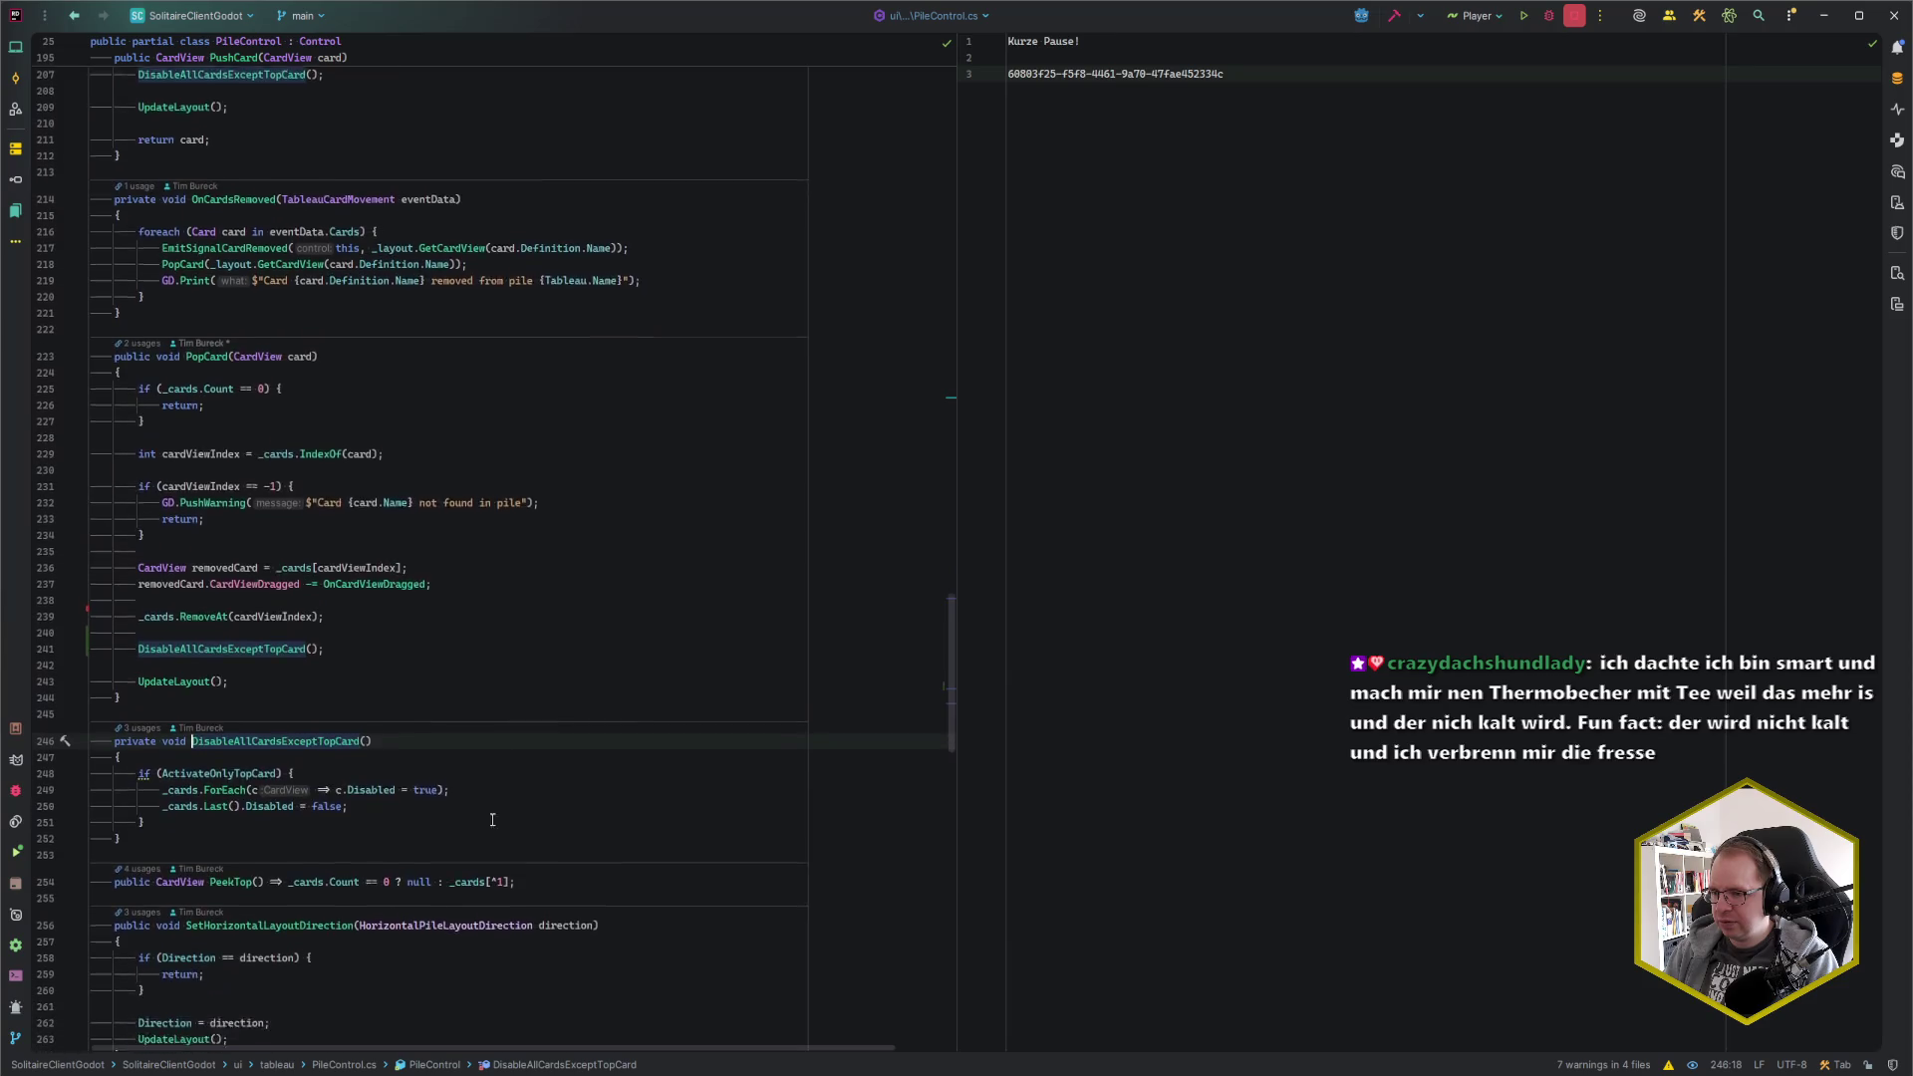
click(238, 784)
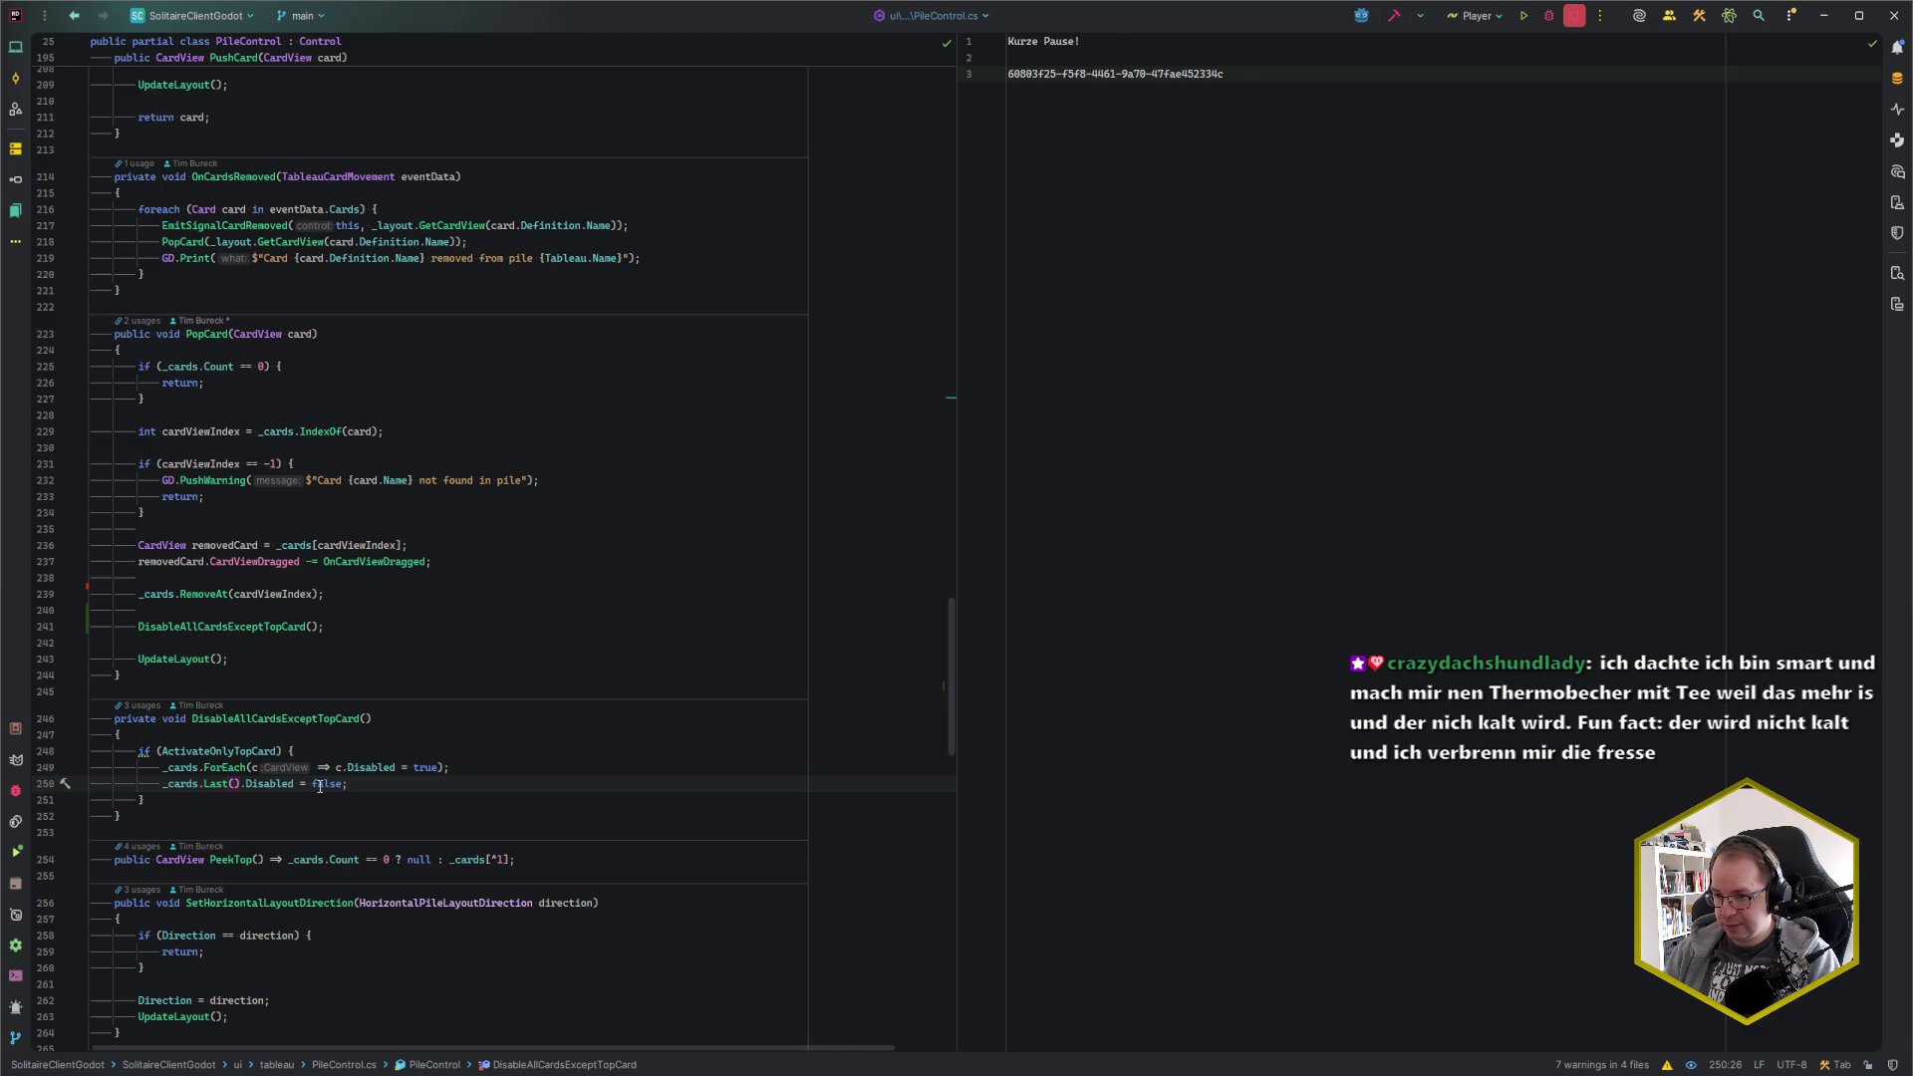
Append '&& _cards.Count > 0' to the ActivateOnlyTopCard condition, then rebuild and run with F5
click(278, 751)
text(&&)
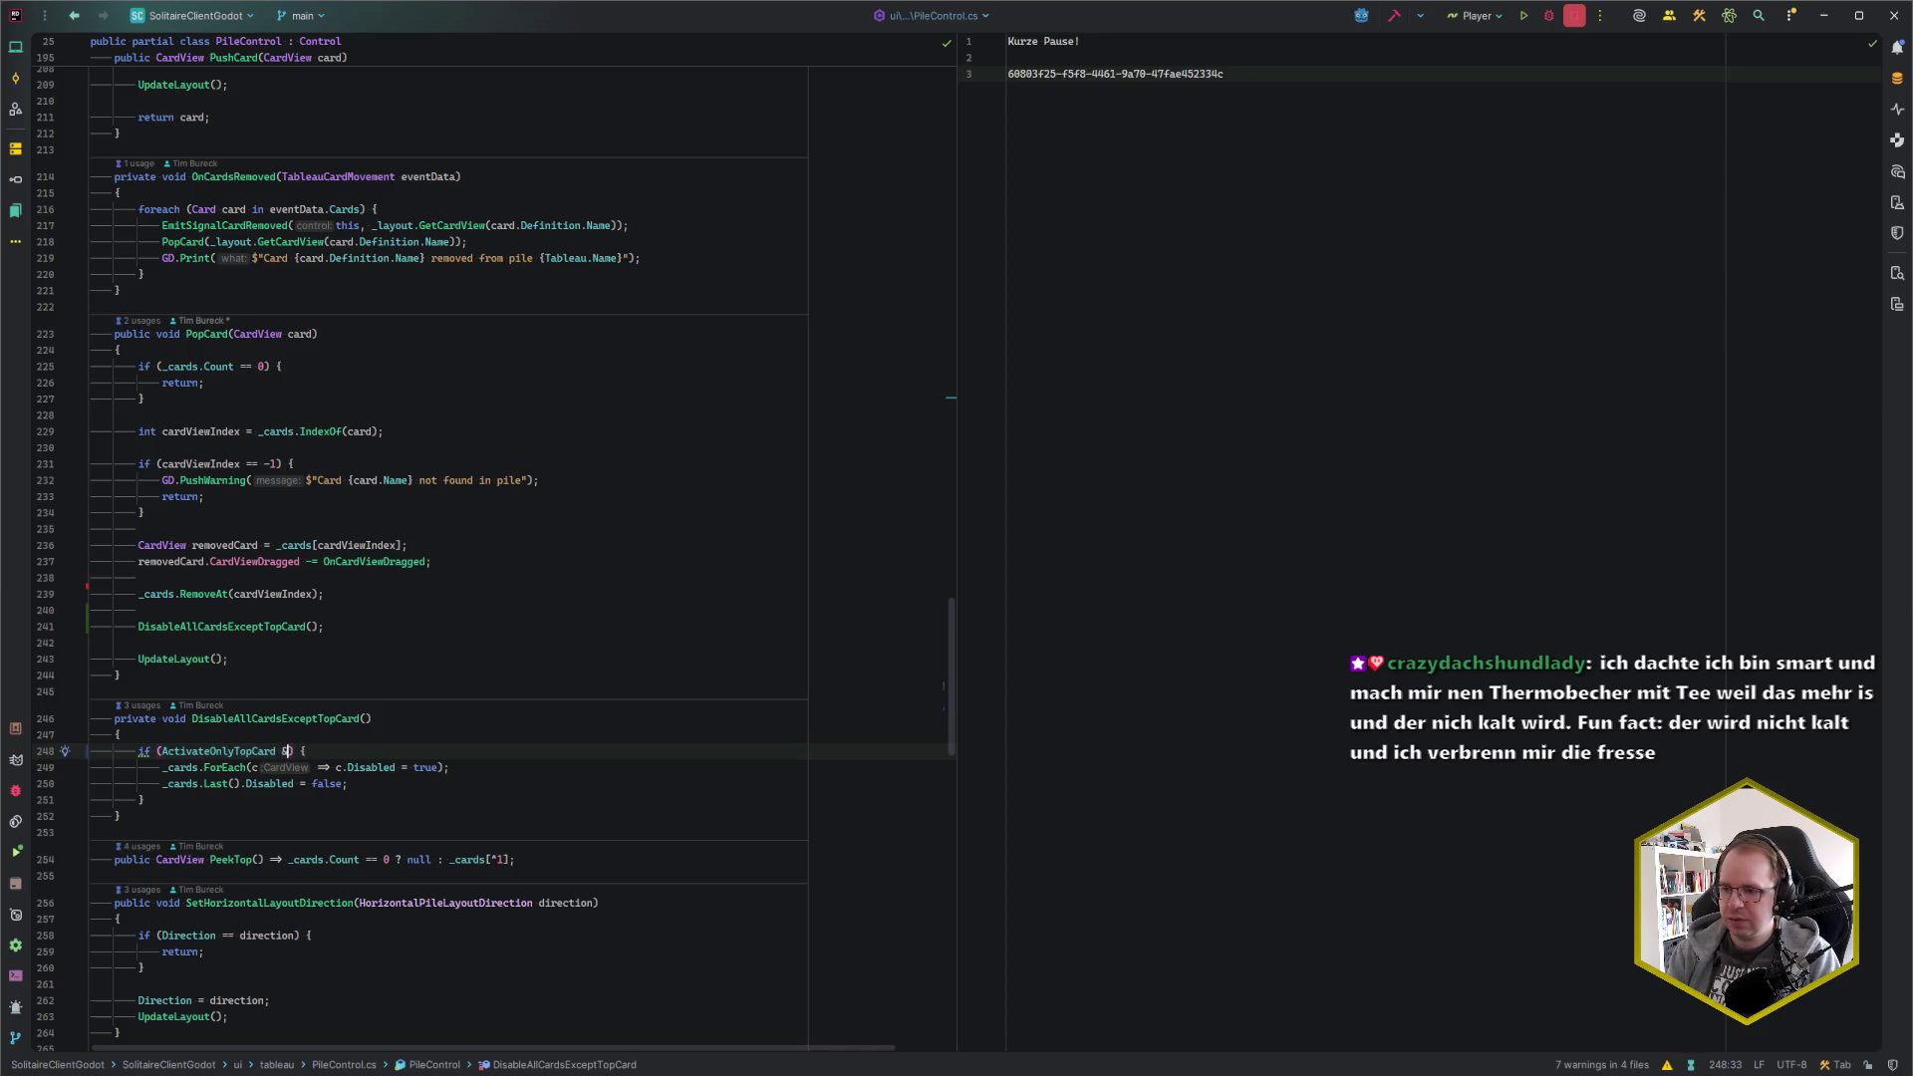
key(shift+Right)
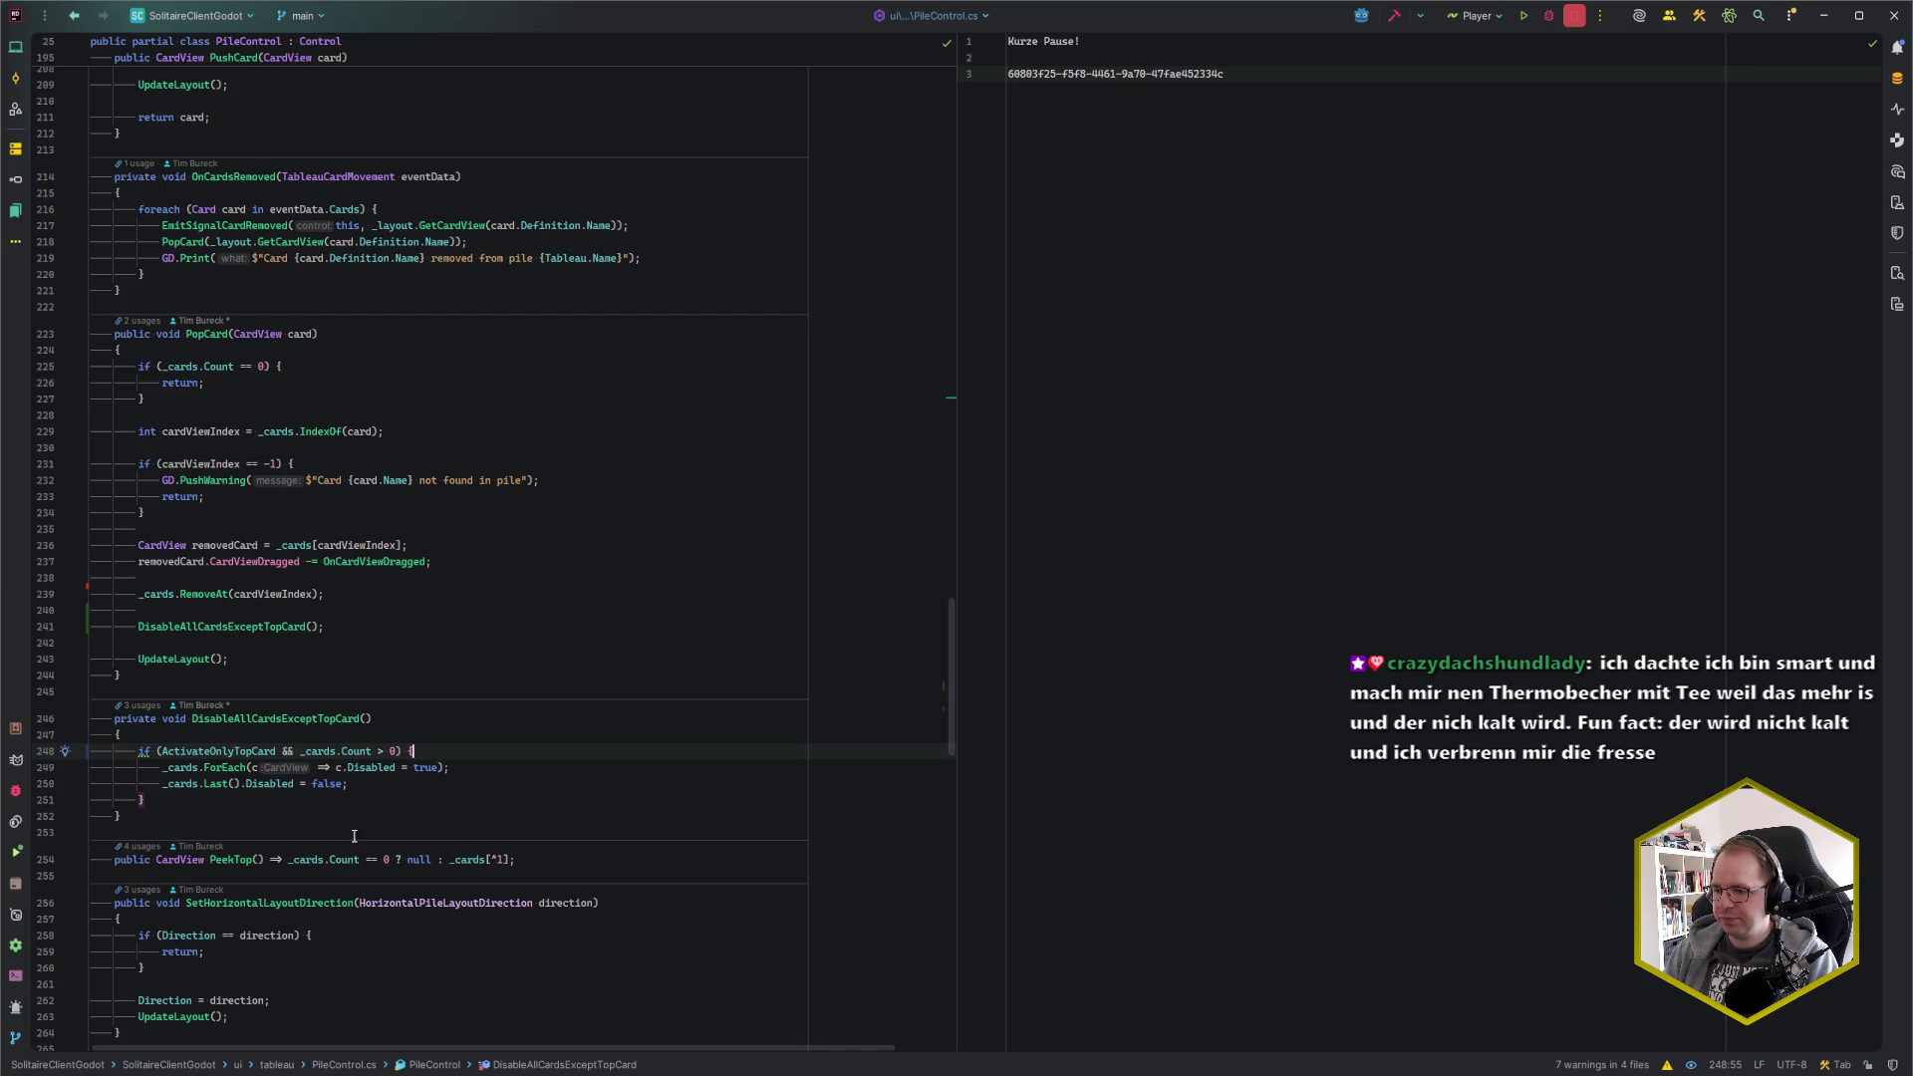
key(alt+Tab)
key(F5)
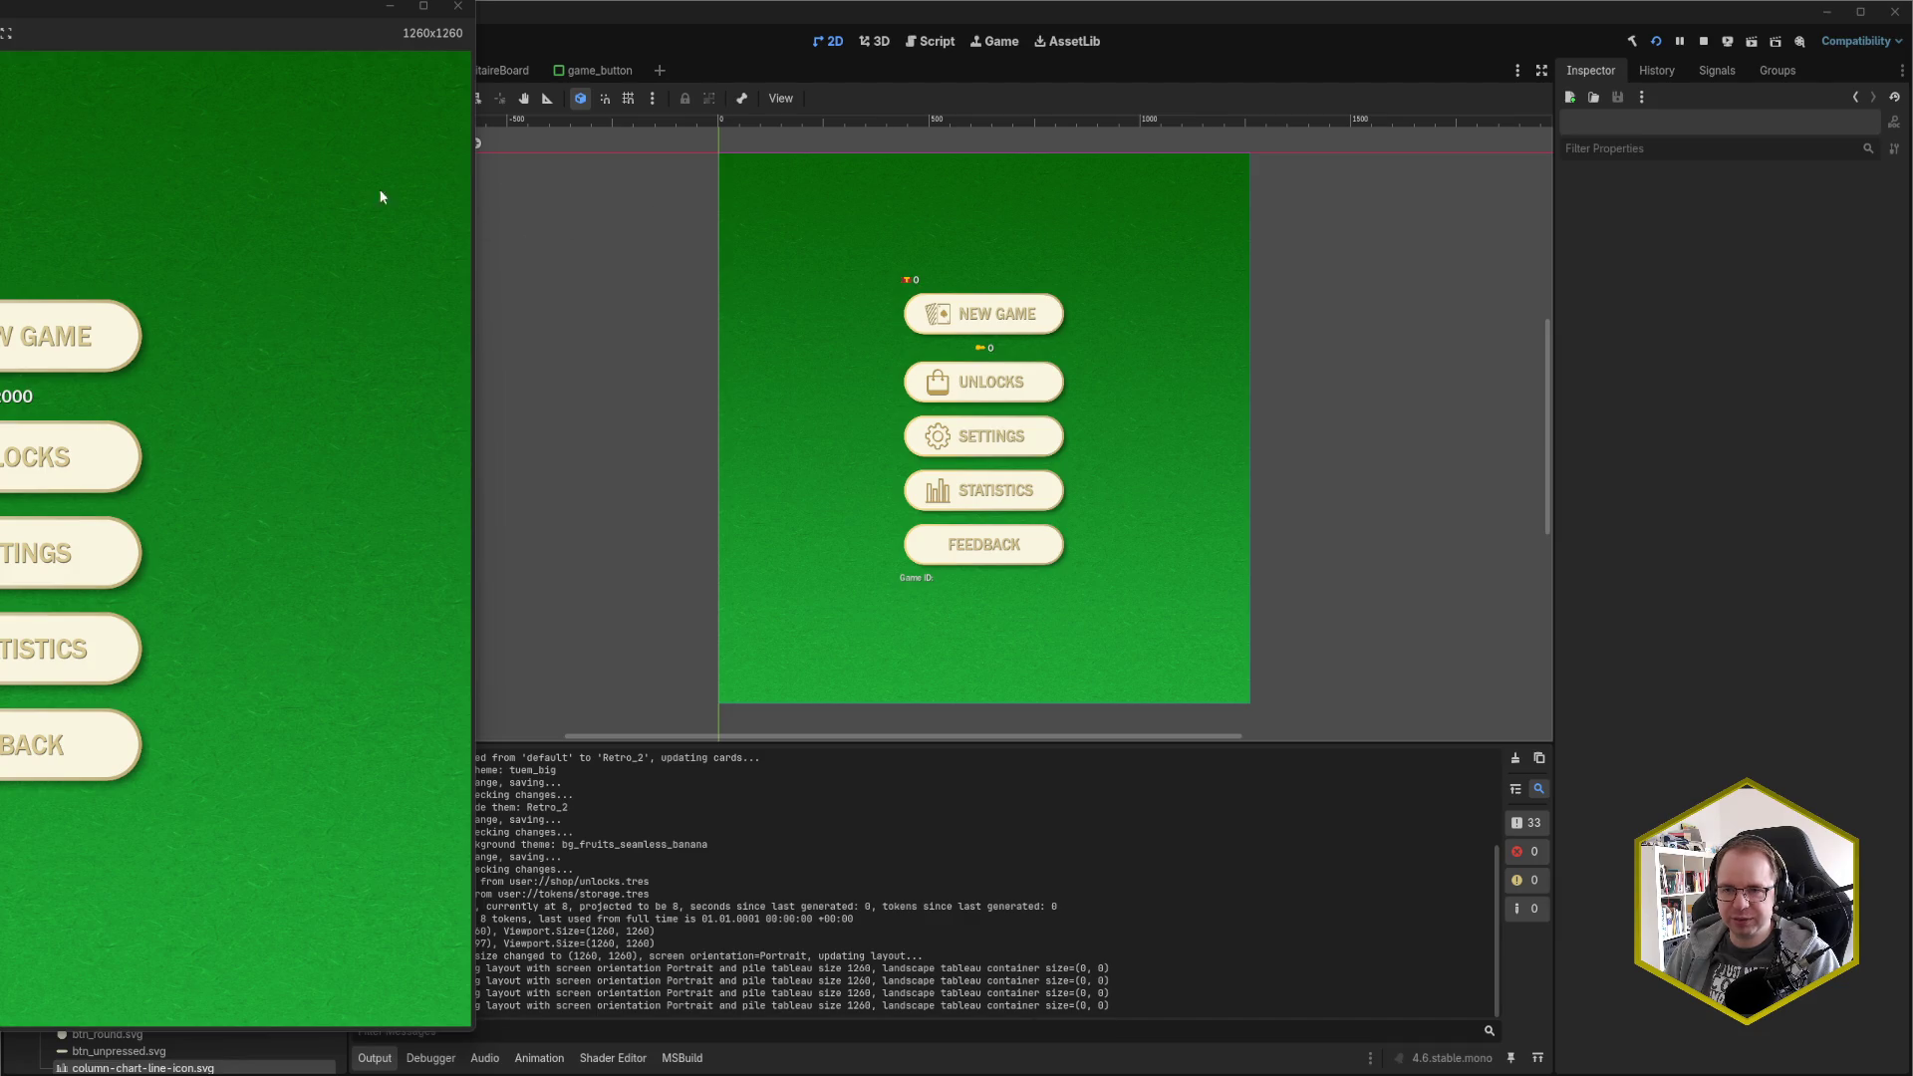
Center the game window and start a new game from the saved game id
mouse_move(239, 8)
mouse_down()
mouse_move(1024, 43)
mouse_move(964, 55)
mouse_move(1102, 42)
mouse_up()
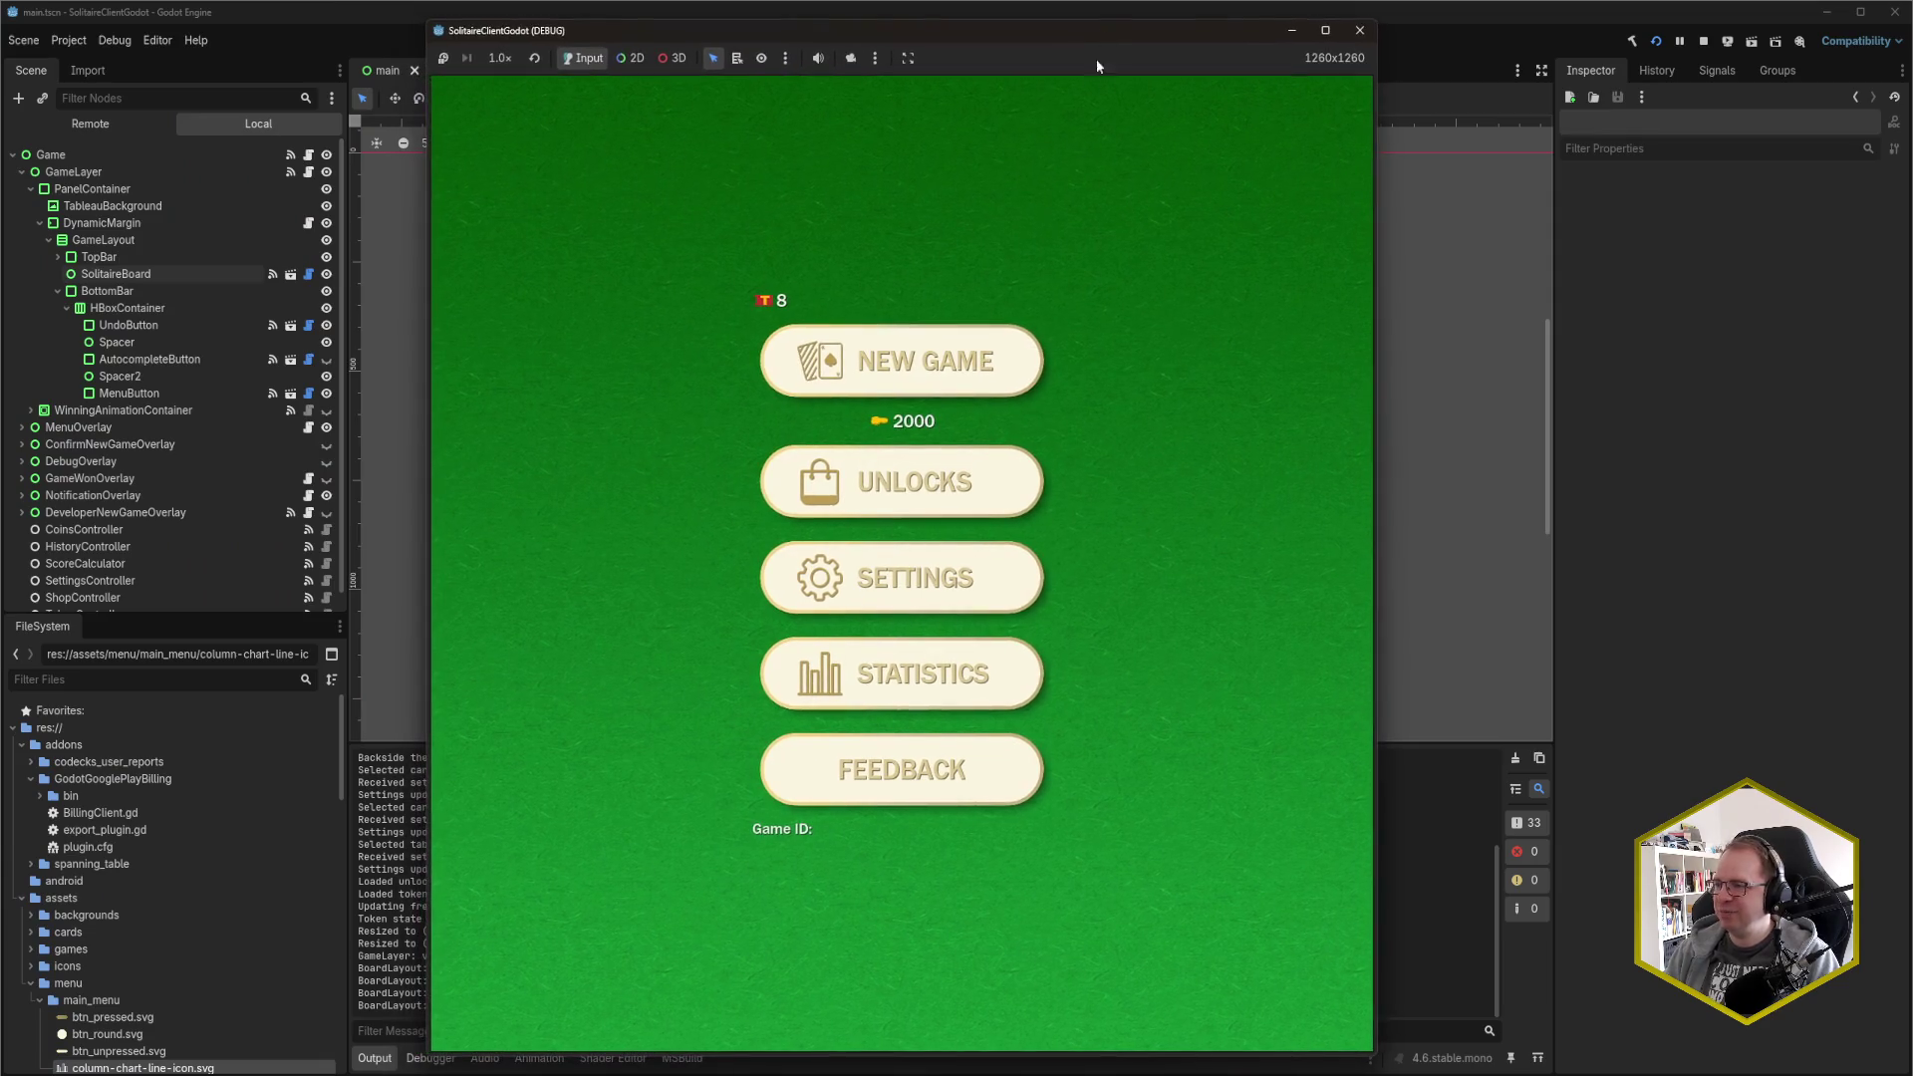
key(F1)
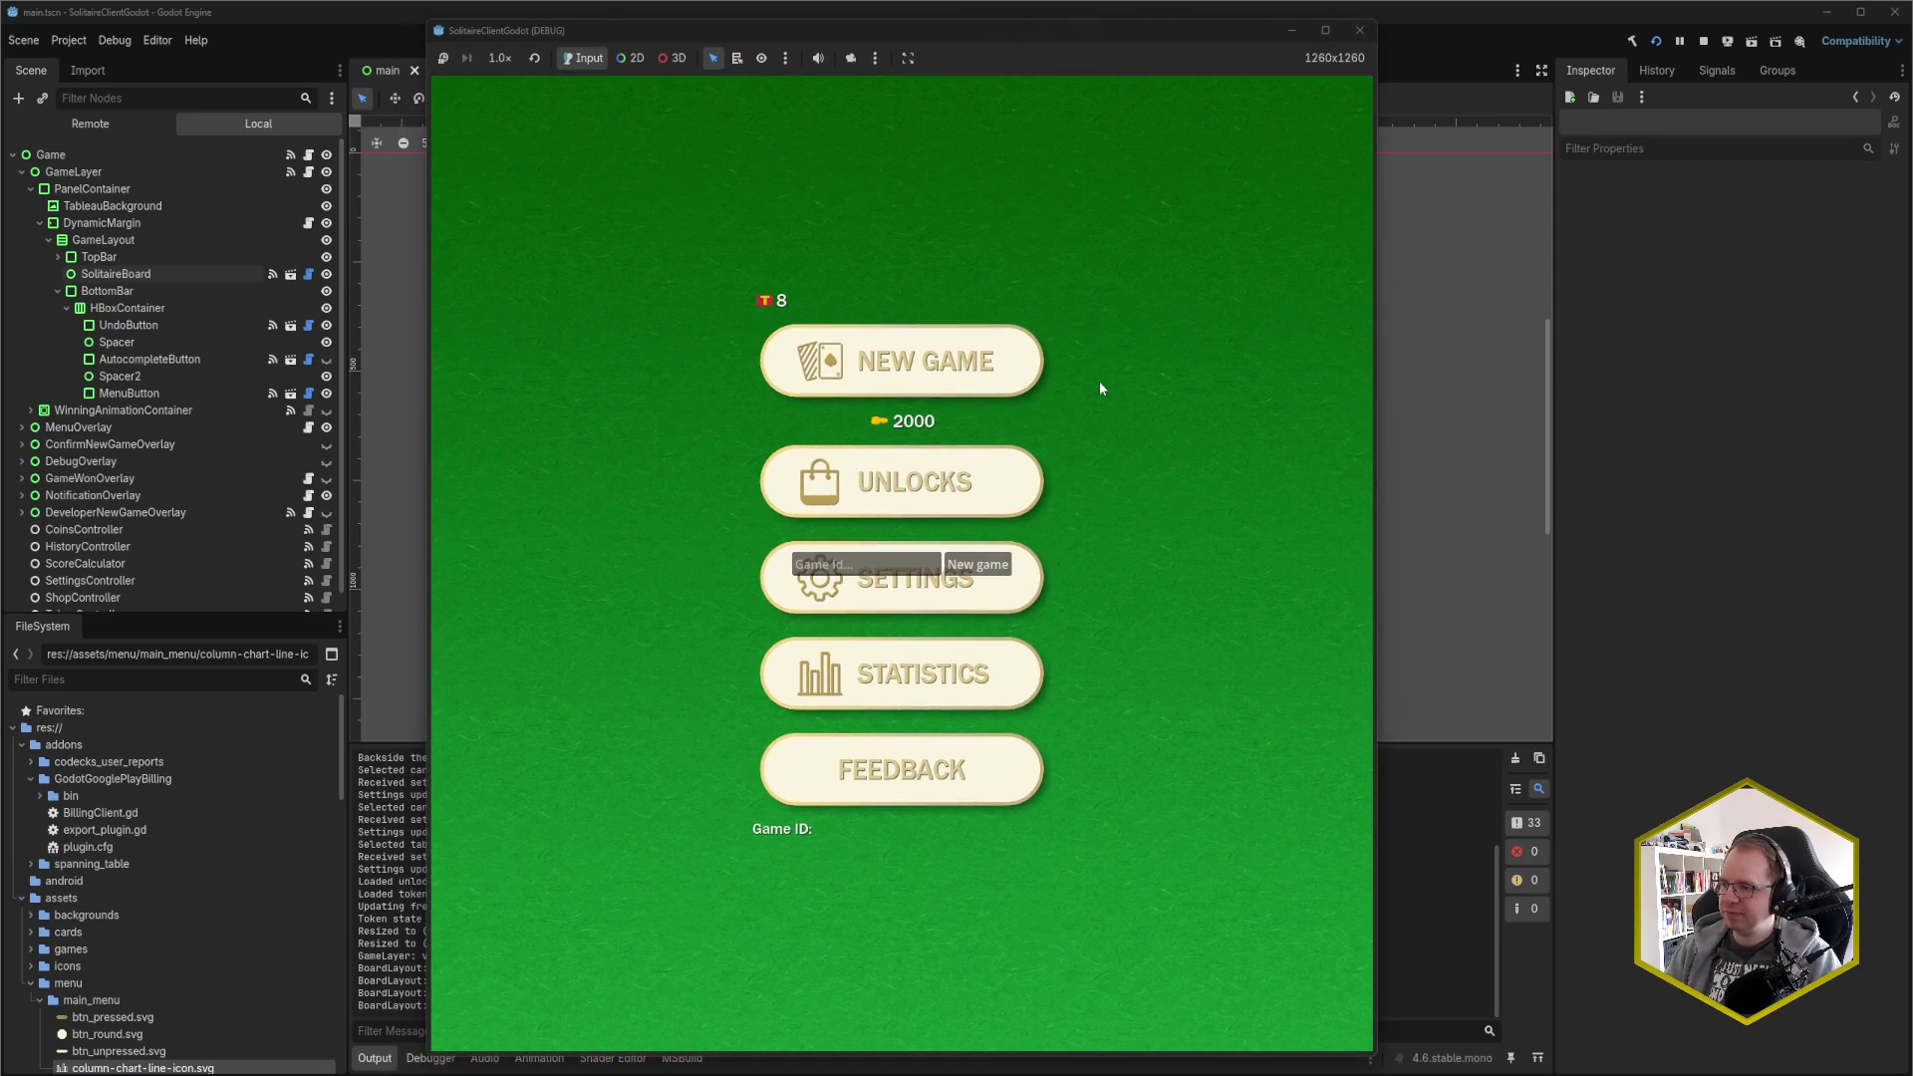
click(893, 557)
text(60803f25-f5f8-4461-9a70-47fae452334c)
click(984, 582)
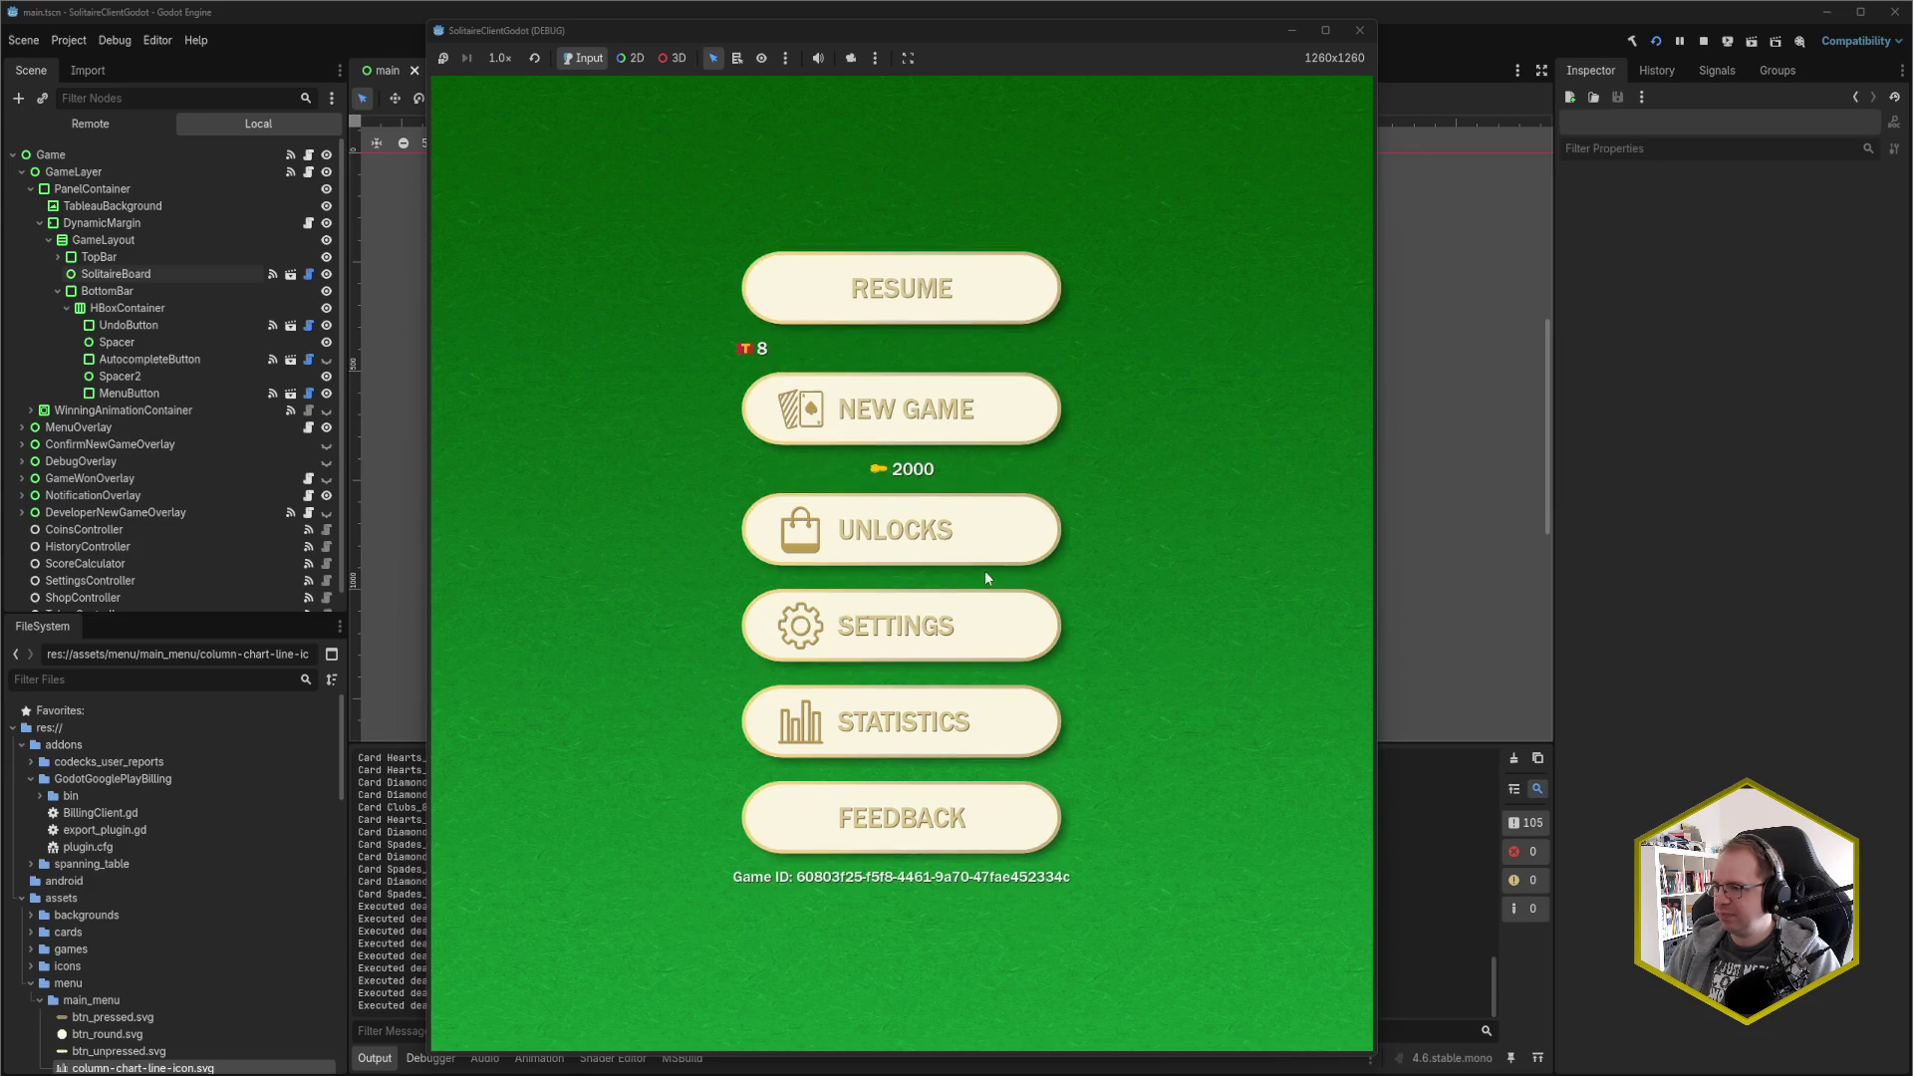
click(907, 309)
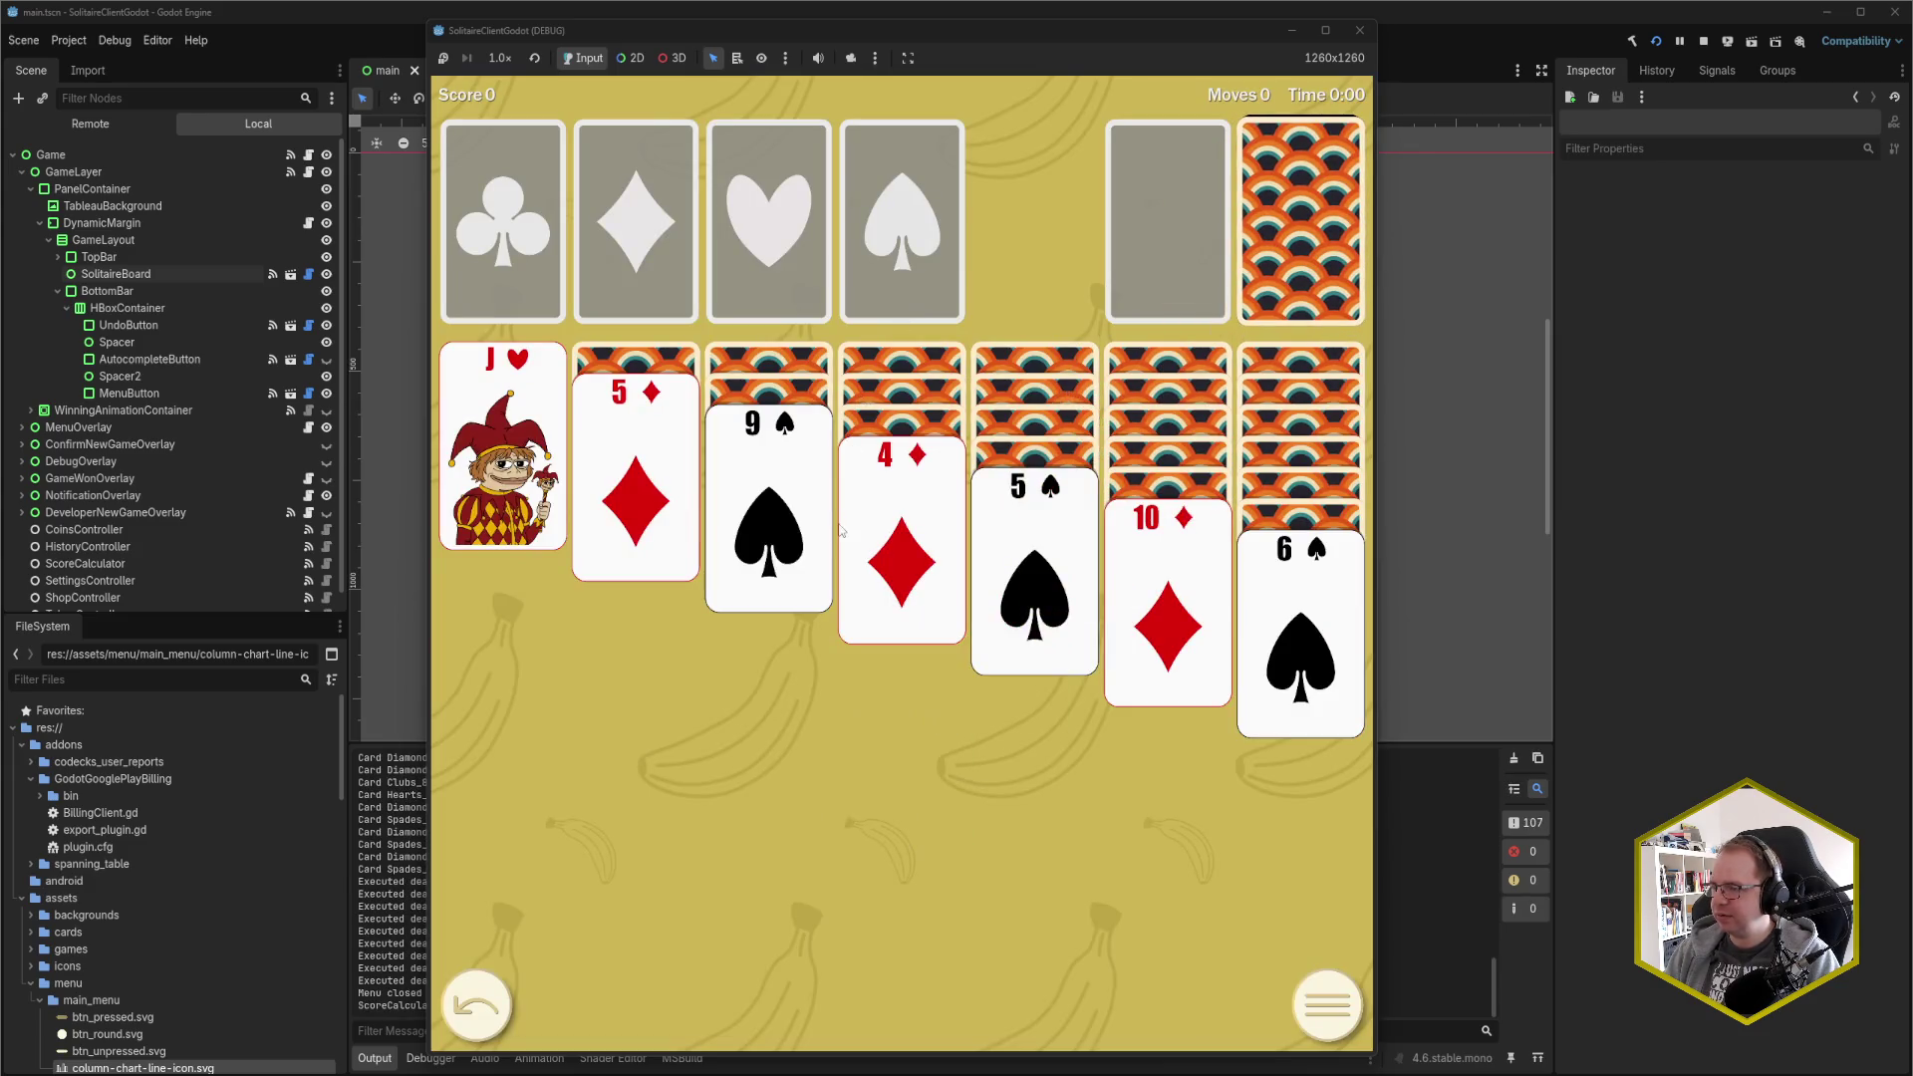
Move 5♦ onto 6♠, 9♠ onto 10♦, 4♦ onto 5♠, J♥ onto Q♠, 10♦-9♠ onto J♣; A♥ to foundation
click(637, 498)
click(767, 518)
click(876, 523)
click(876, 523)
click(967, 533)
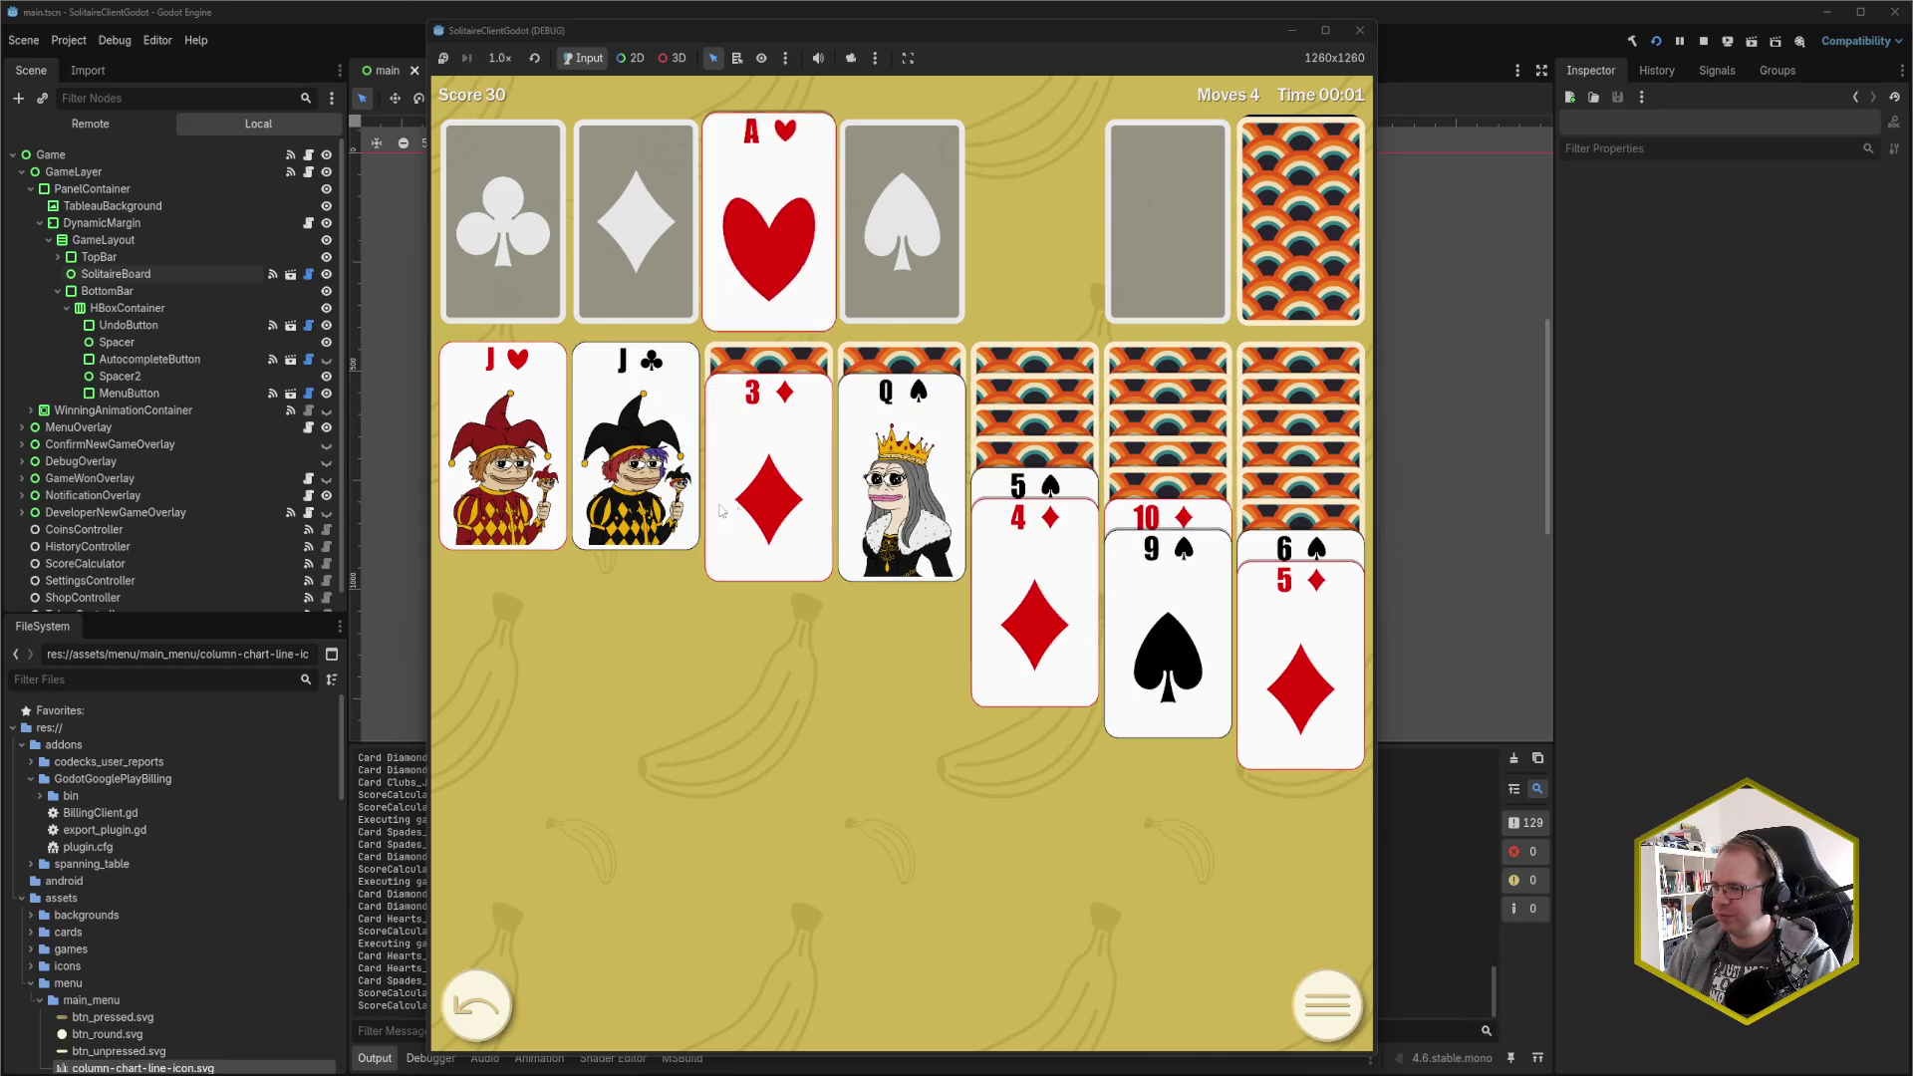
click(528, 496)
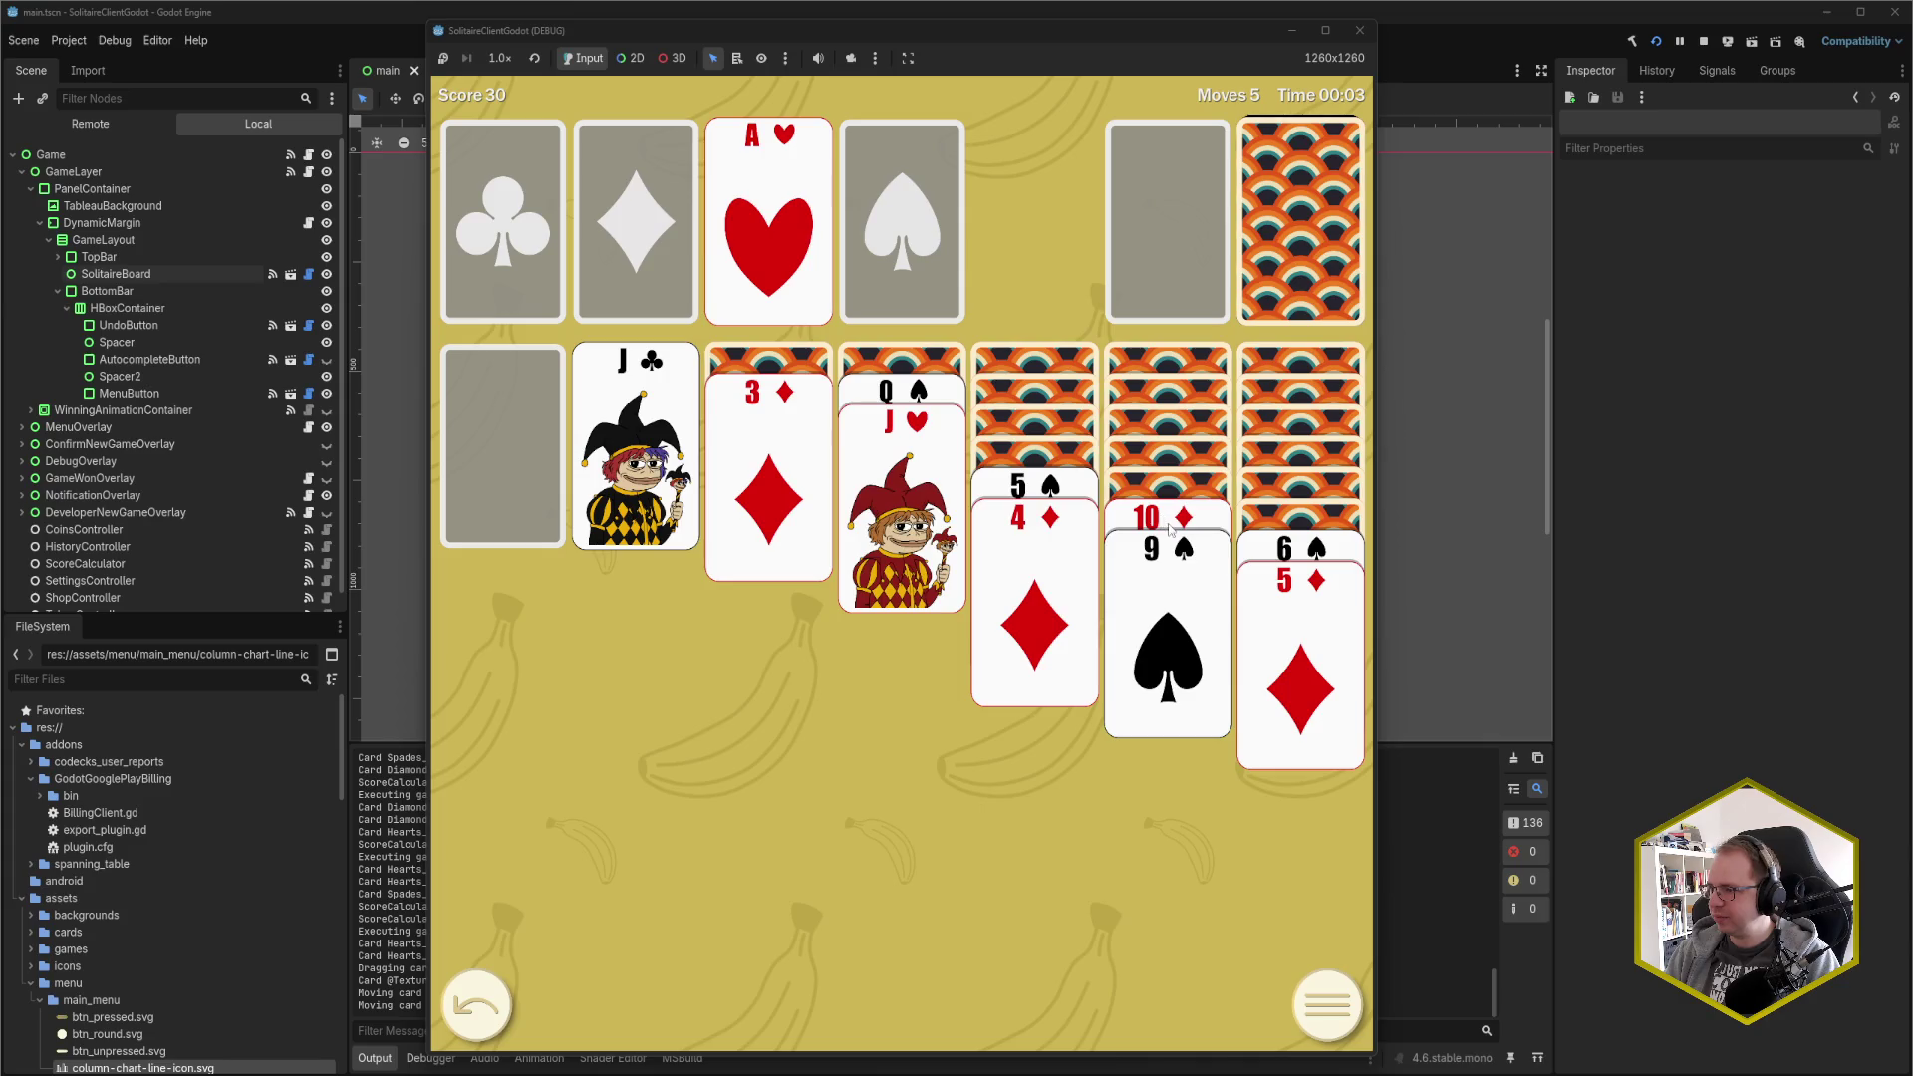
click(1171, 520)
Draw from the stock to build the diamond foundation up to 4♦ and play 2♥
click(1302, 237)
click(1282, 240)
click(1216, 254)
click(1300, 229)
click(1168, 239)
click(768, 478)
click(1011, 583)
click(1257, 251)
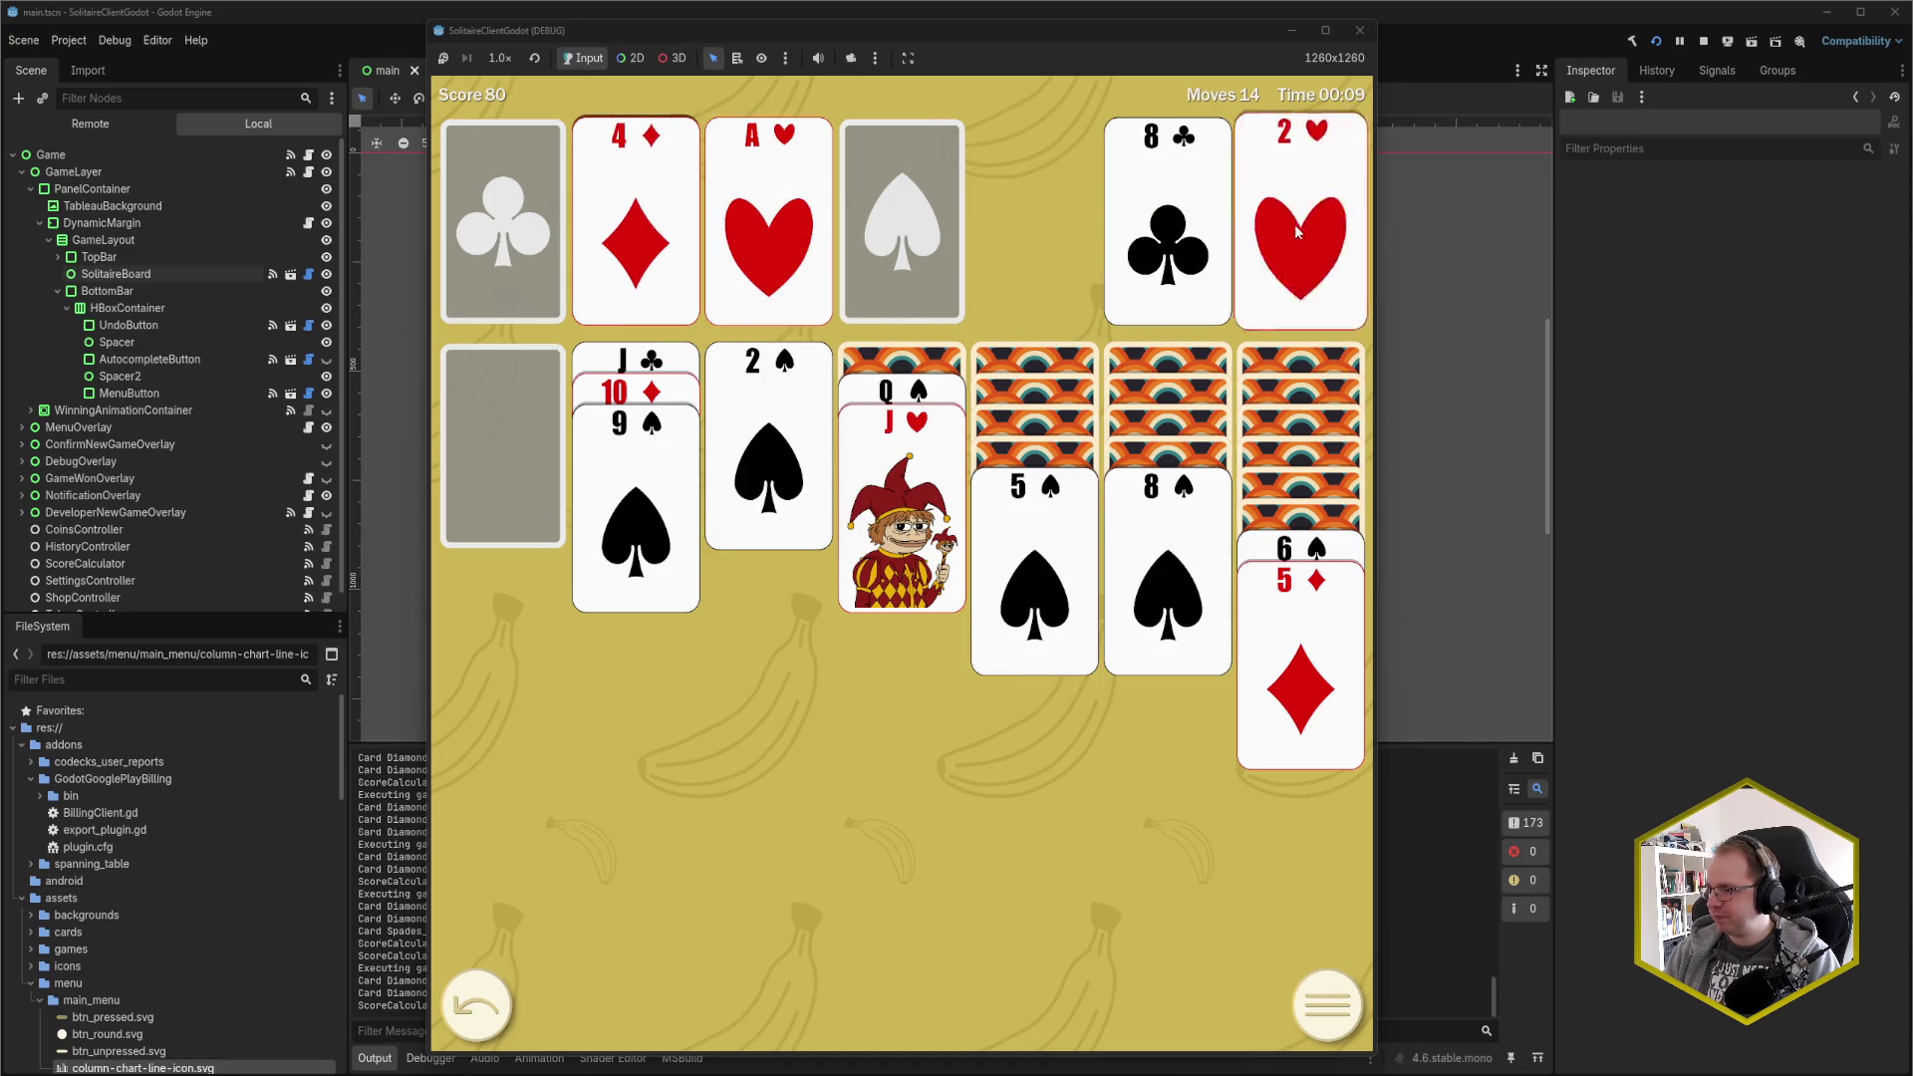
click(1178, 261)
Place K♠ in the empty first column, Q♥ onto it, and the J♣-10♦-9♠ stack onto Q♥
click(1300, 239)
click(1300, 239)
click(1167, 239)
click(1167, 239)
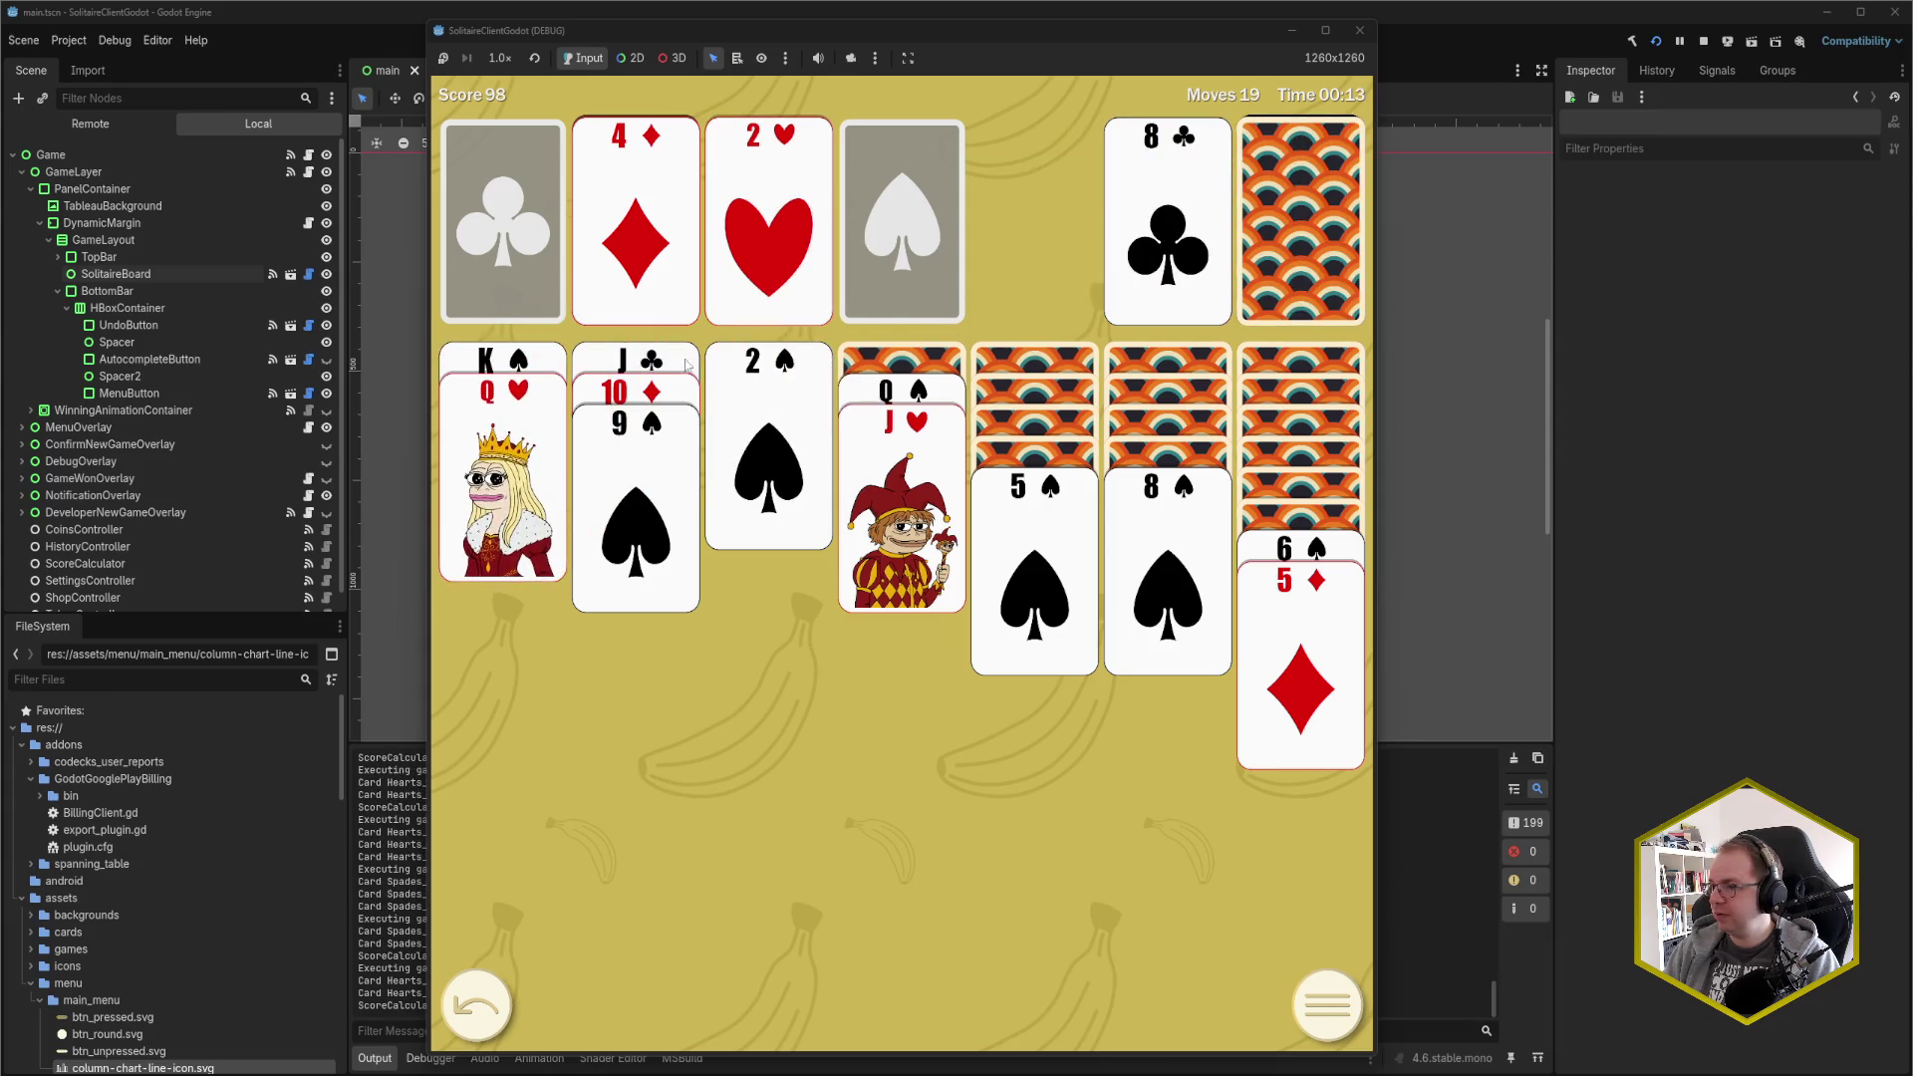
click(627, 361)
Move 10♣ onto J♥, then K♥ to the second column with the Q♠-J♥-10♣ stack on it
click(1261, 232)
click(1261, 232)
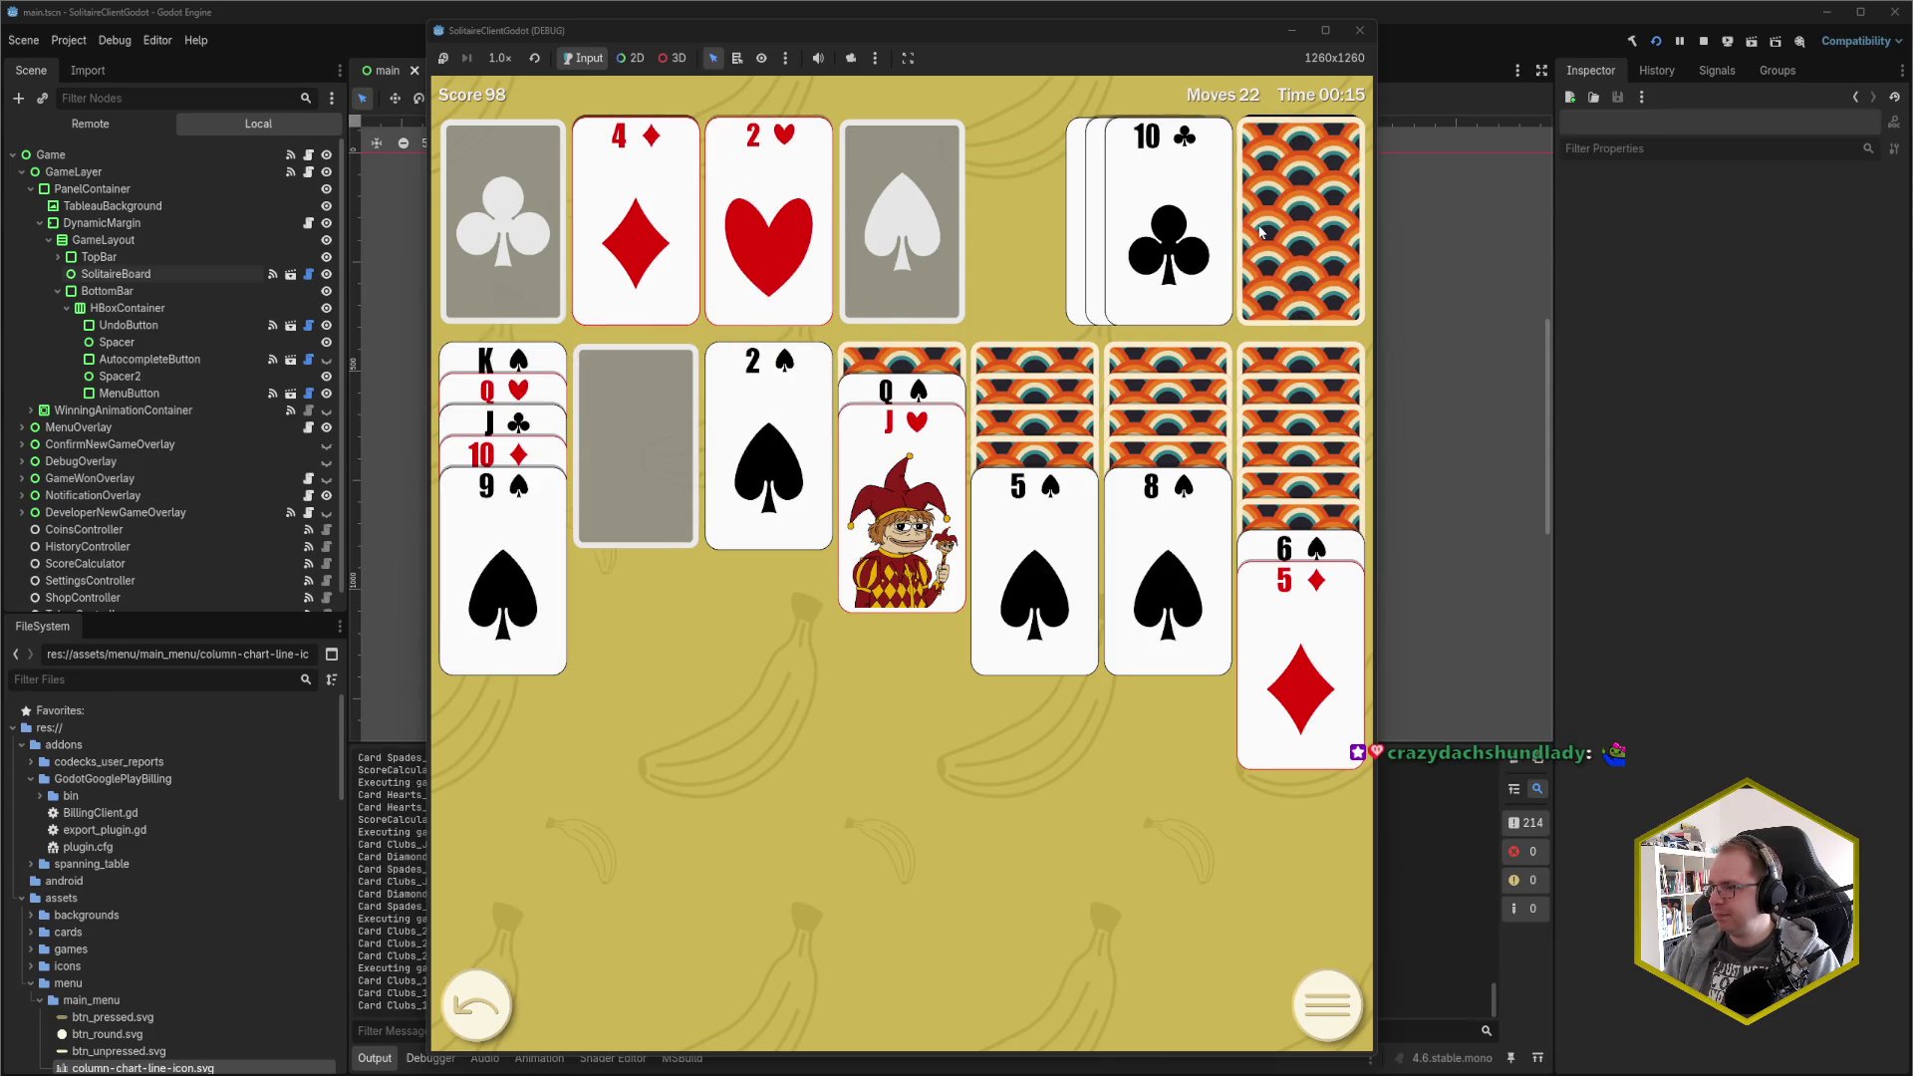
click(1196, 244)
click(1274, 231)
click(1274, 231)
click(1270, 234)
click(1268, 239)
click(1270, 239)
click(1166, 239)
Move 7♦ onto 8♠, 6♠-5♦ onto 7♦, J♦ onto Q♣, and 8♦ onto 9♠
click(942, 399)
drag(942, 403, 1188, 531)
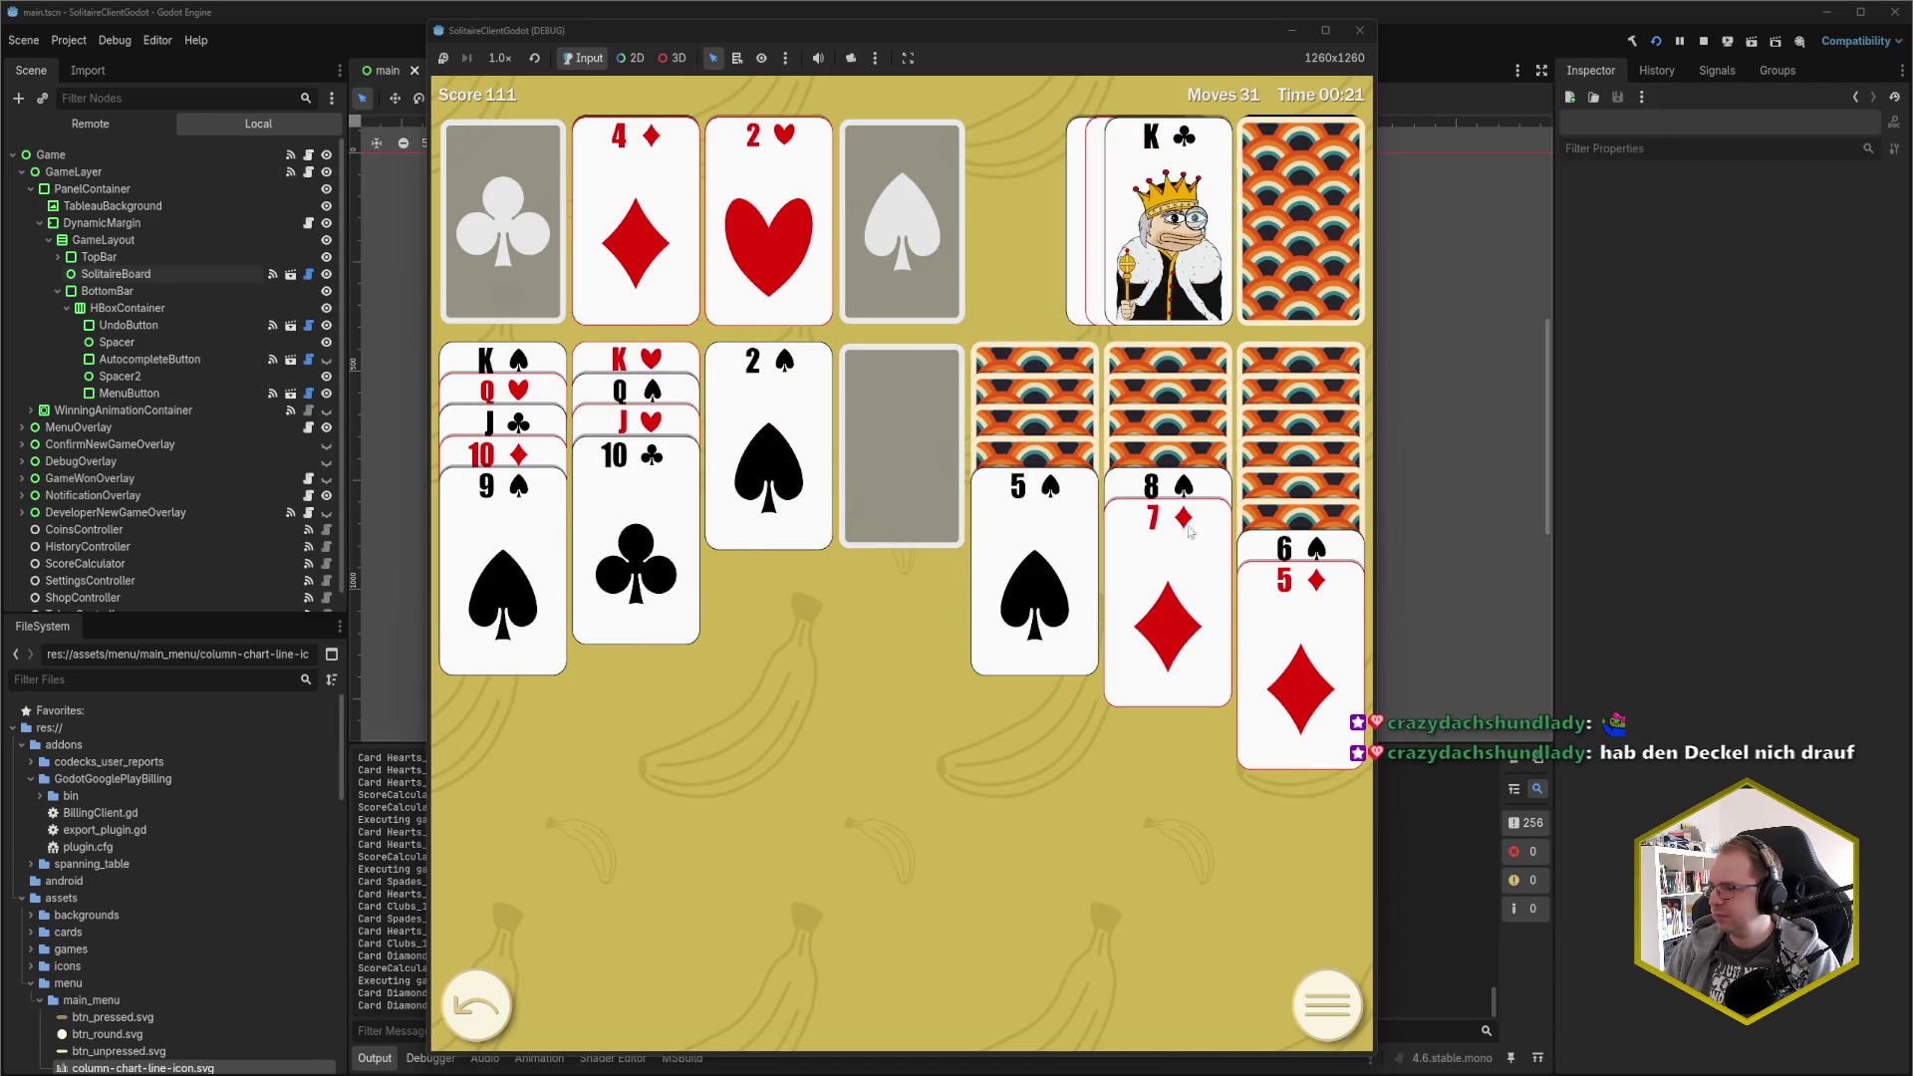
click(1272, 553)
click(1275, 234)
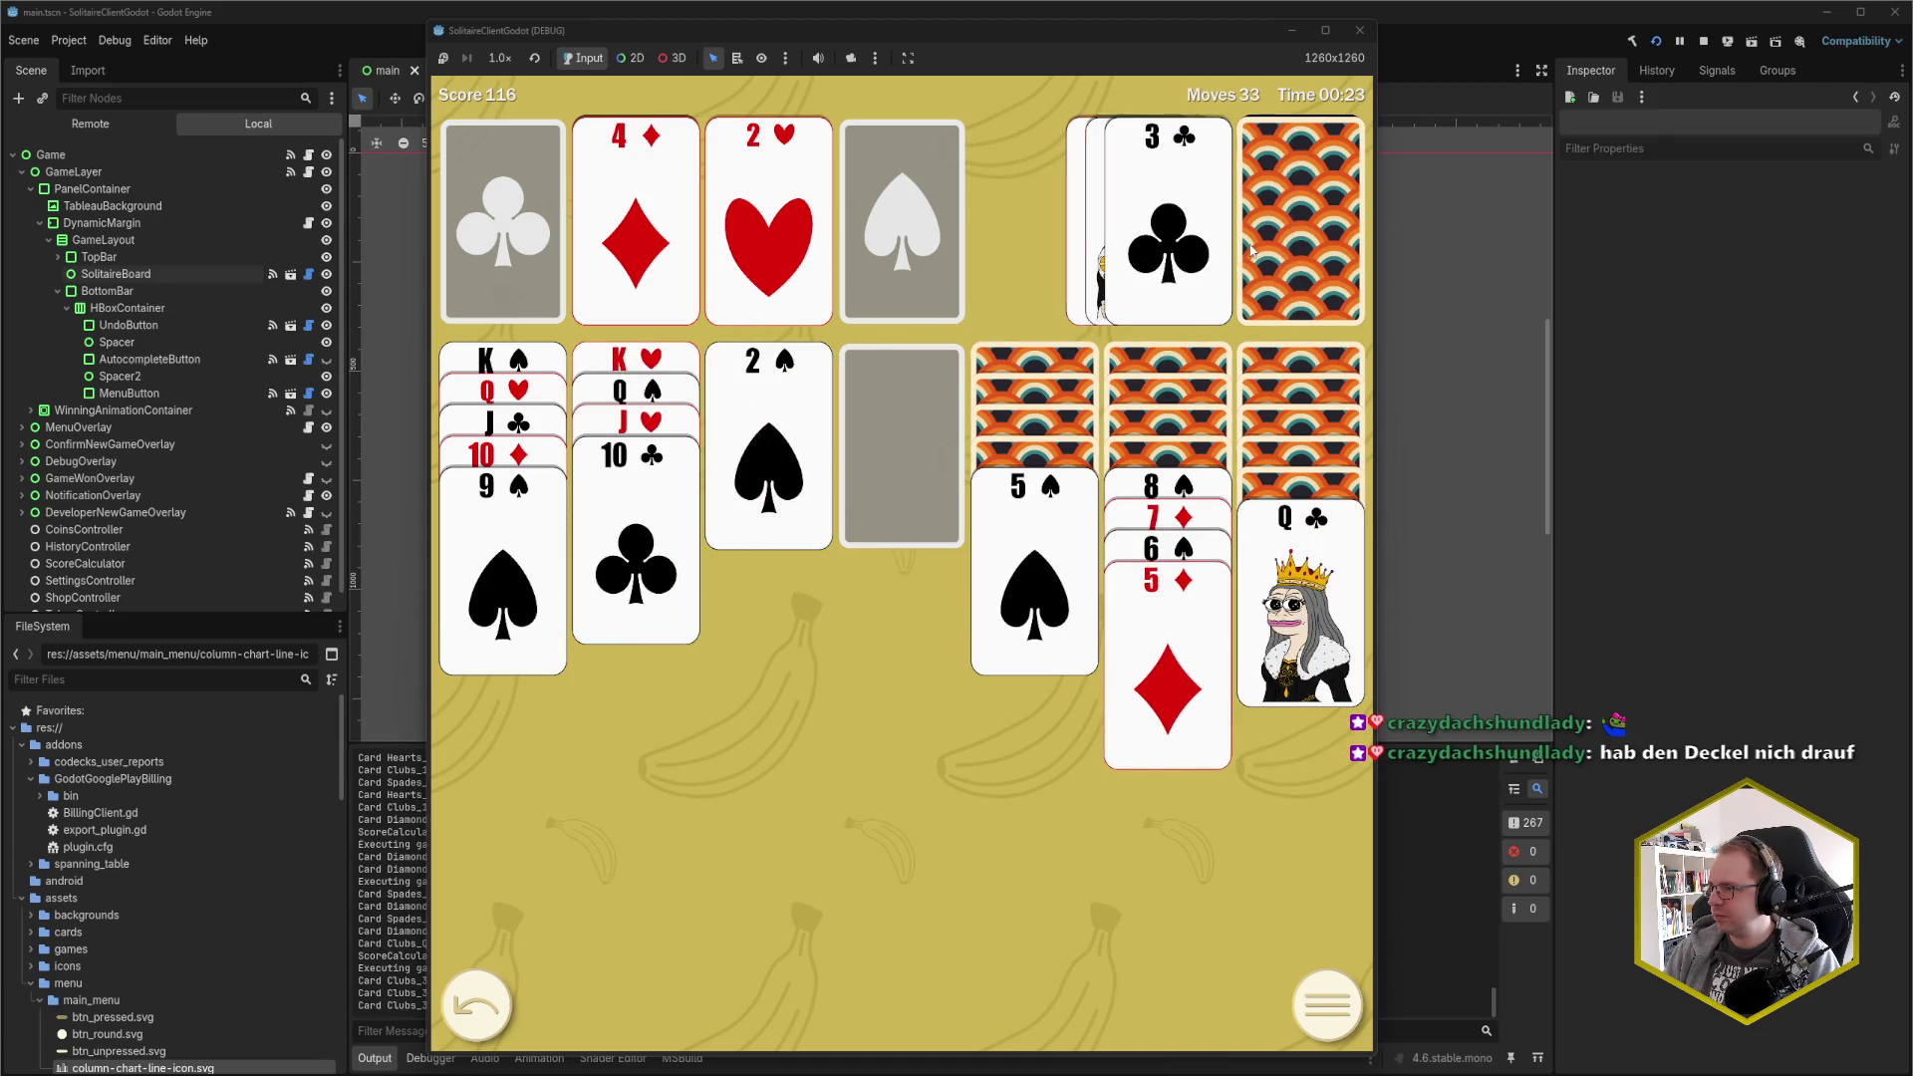
click(1275, 234)
click(1221, 232)
click(1285, 234)
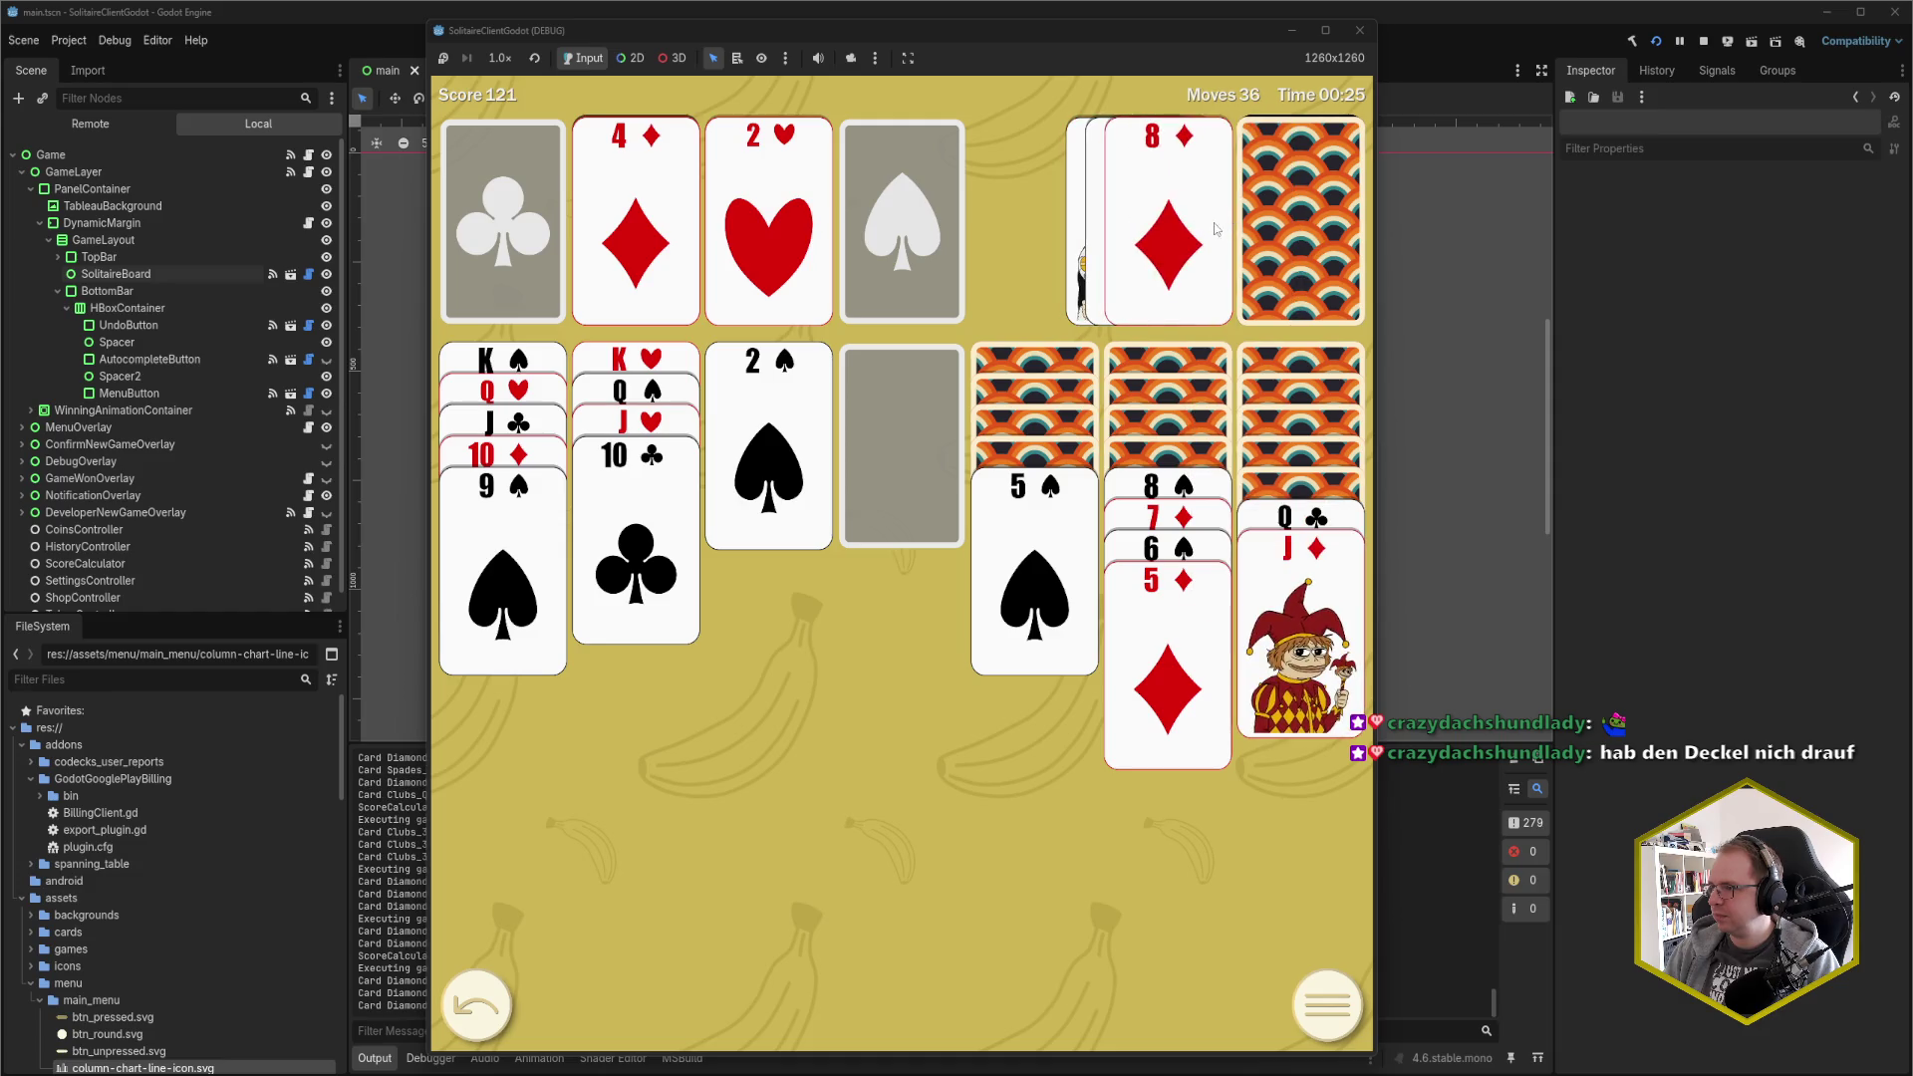
click(1210, 234)
Put K♦ in the empty fourth column with Q♣-J♦ on it, and play 5♠ onto 6♦
click(1285, 234)
click(1211, 234)
click(1290, 237)
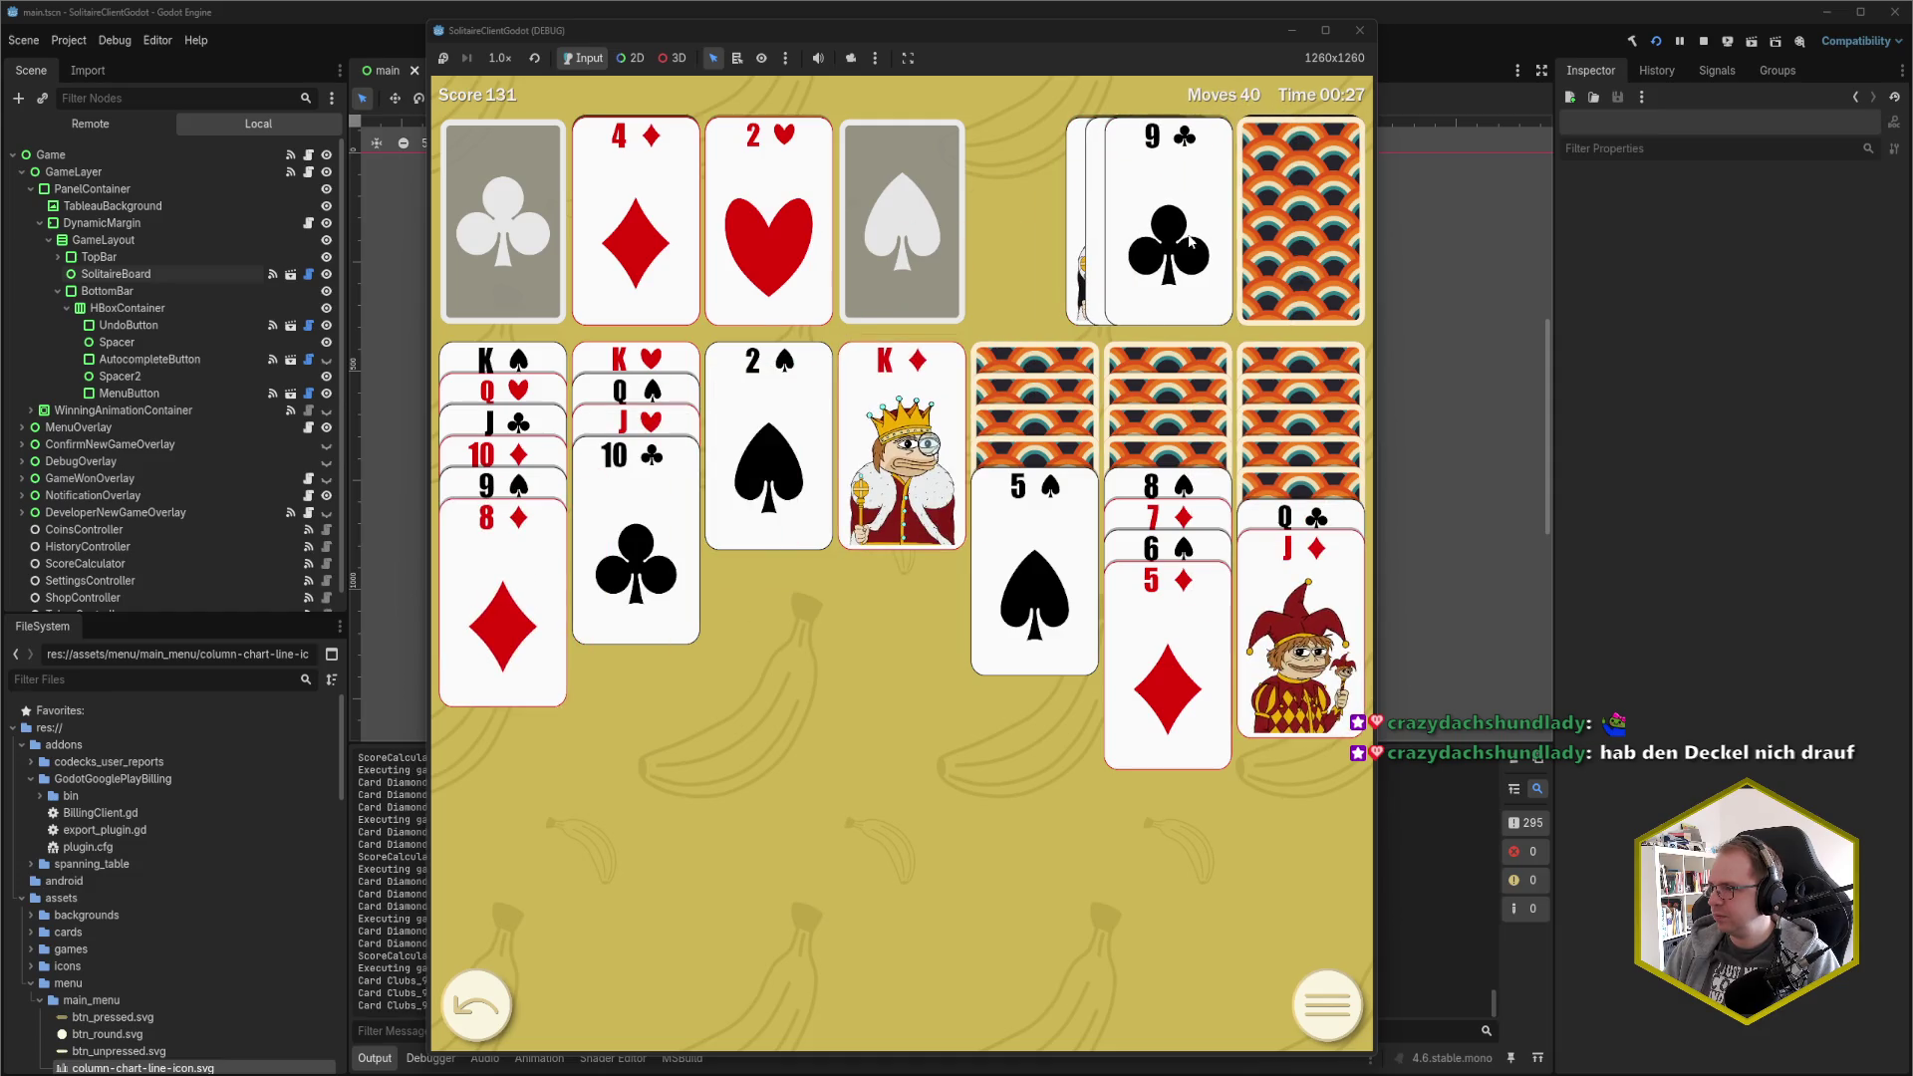
click(1290, 237)
click(1313, 526)
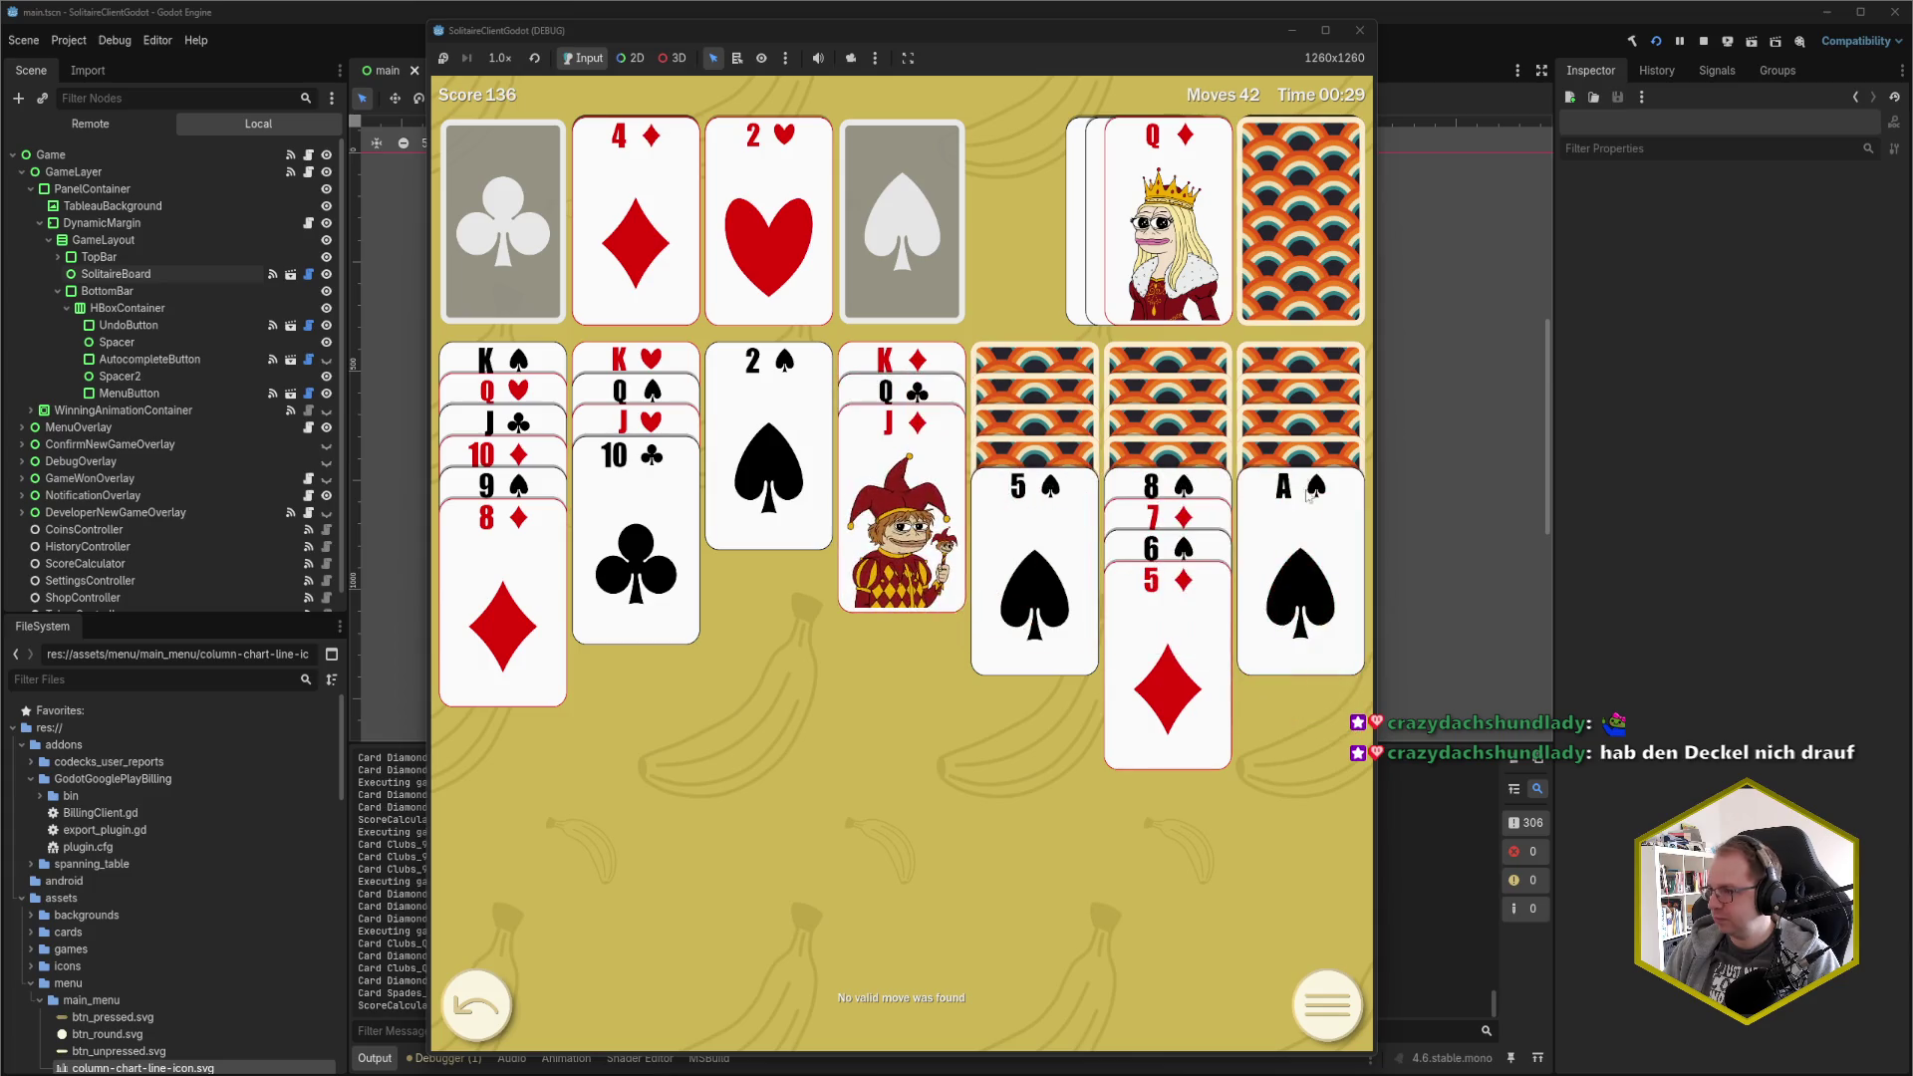
click(1029, 531)
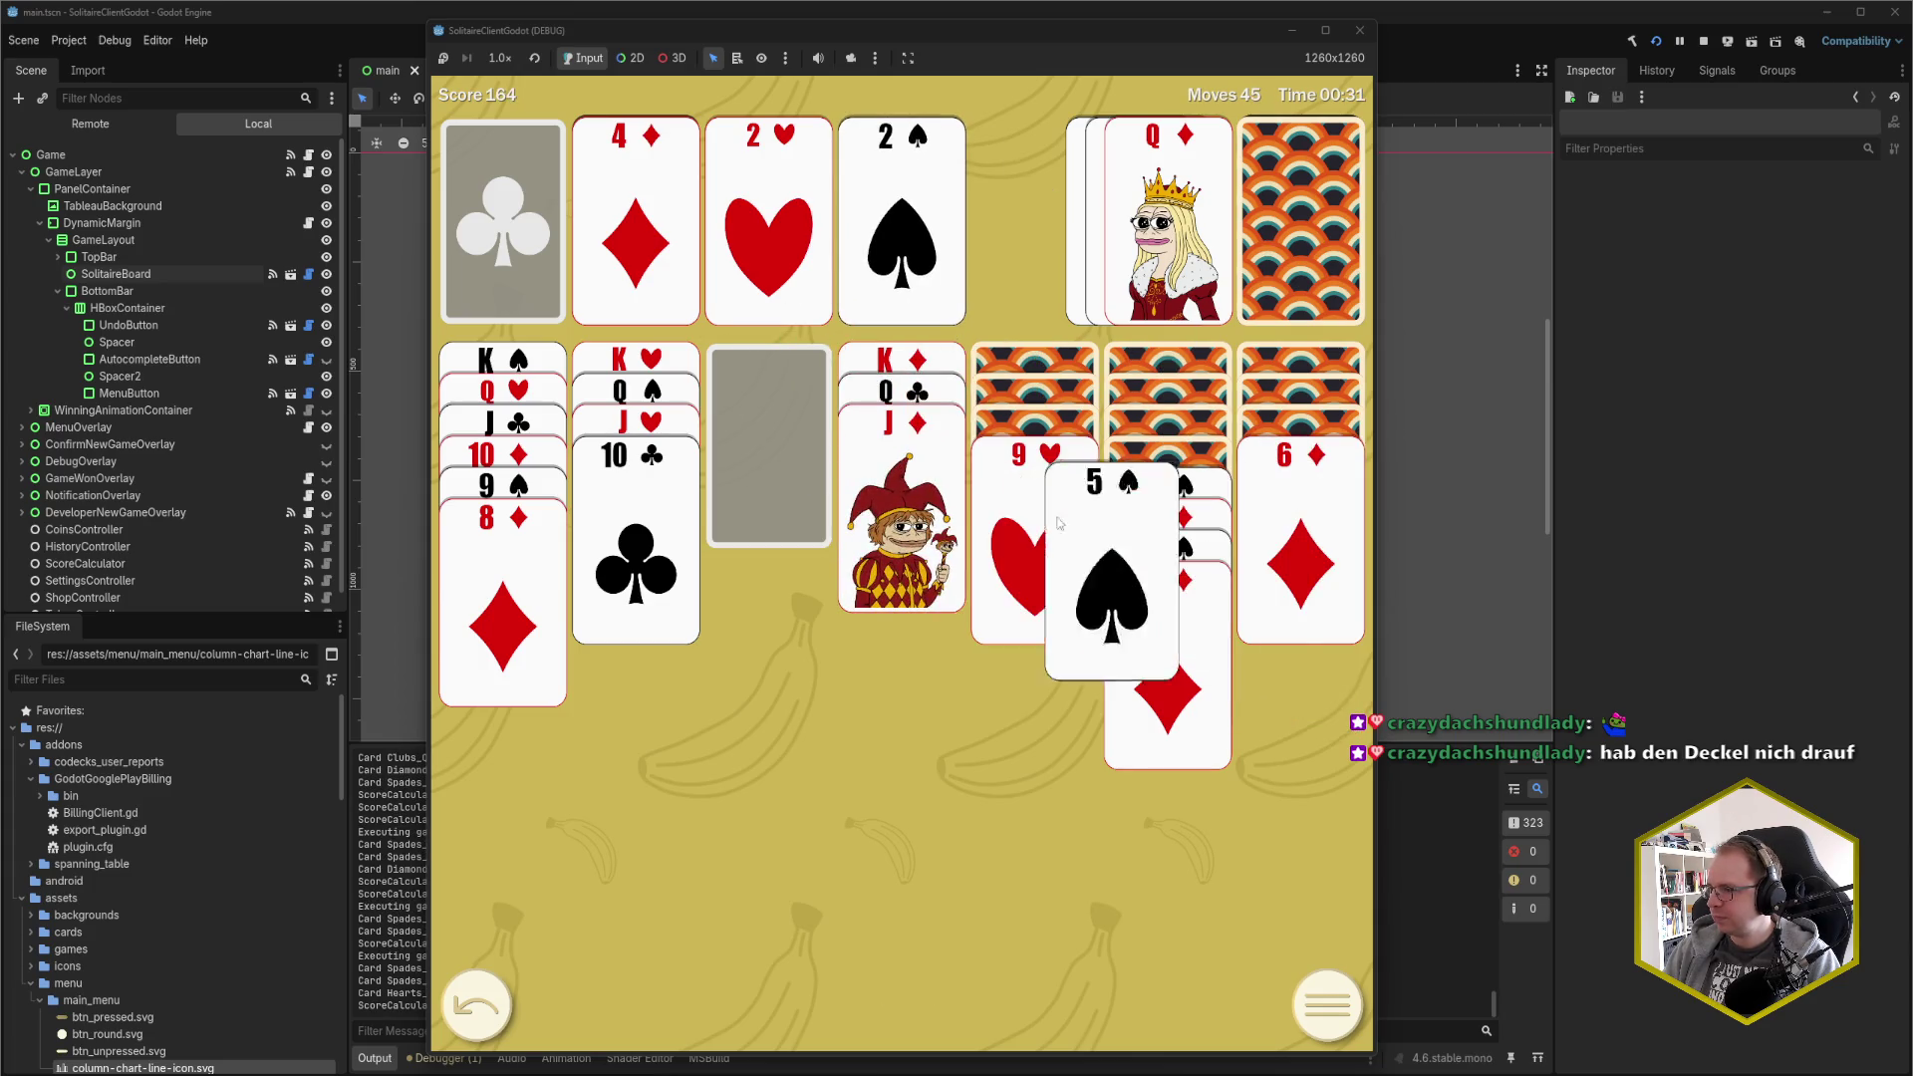
click(1151, 548)
click(1079, 464)
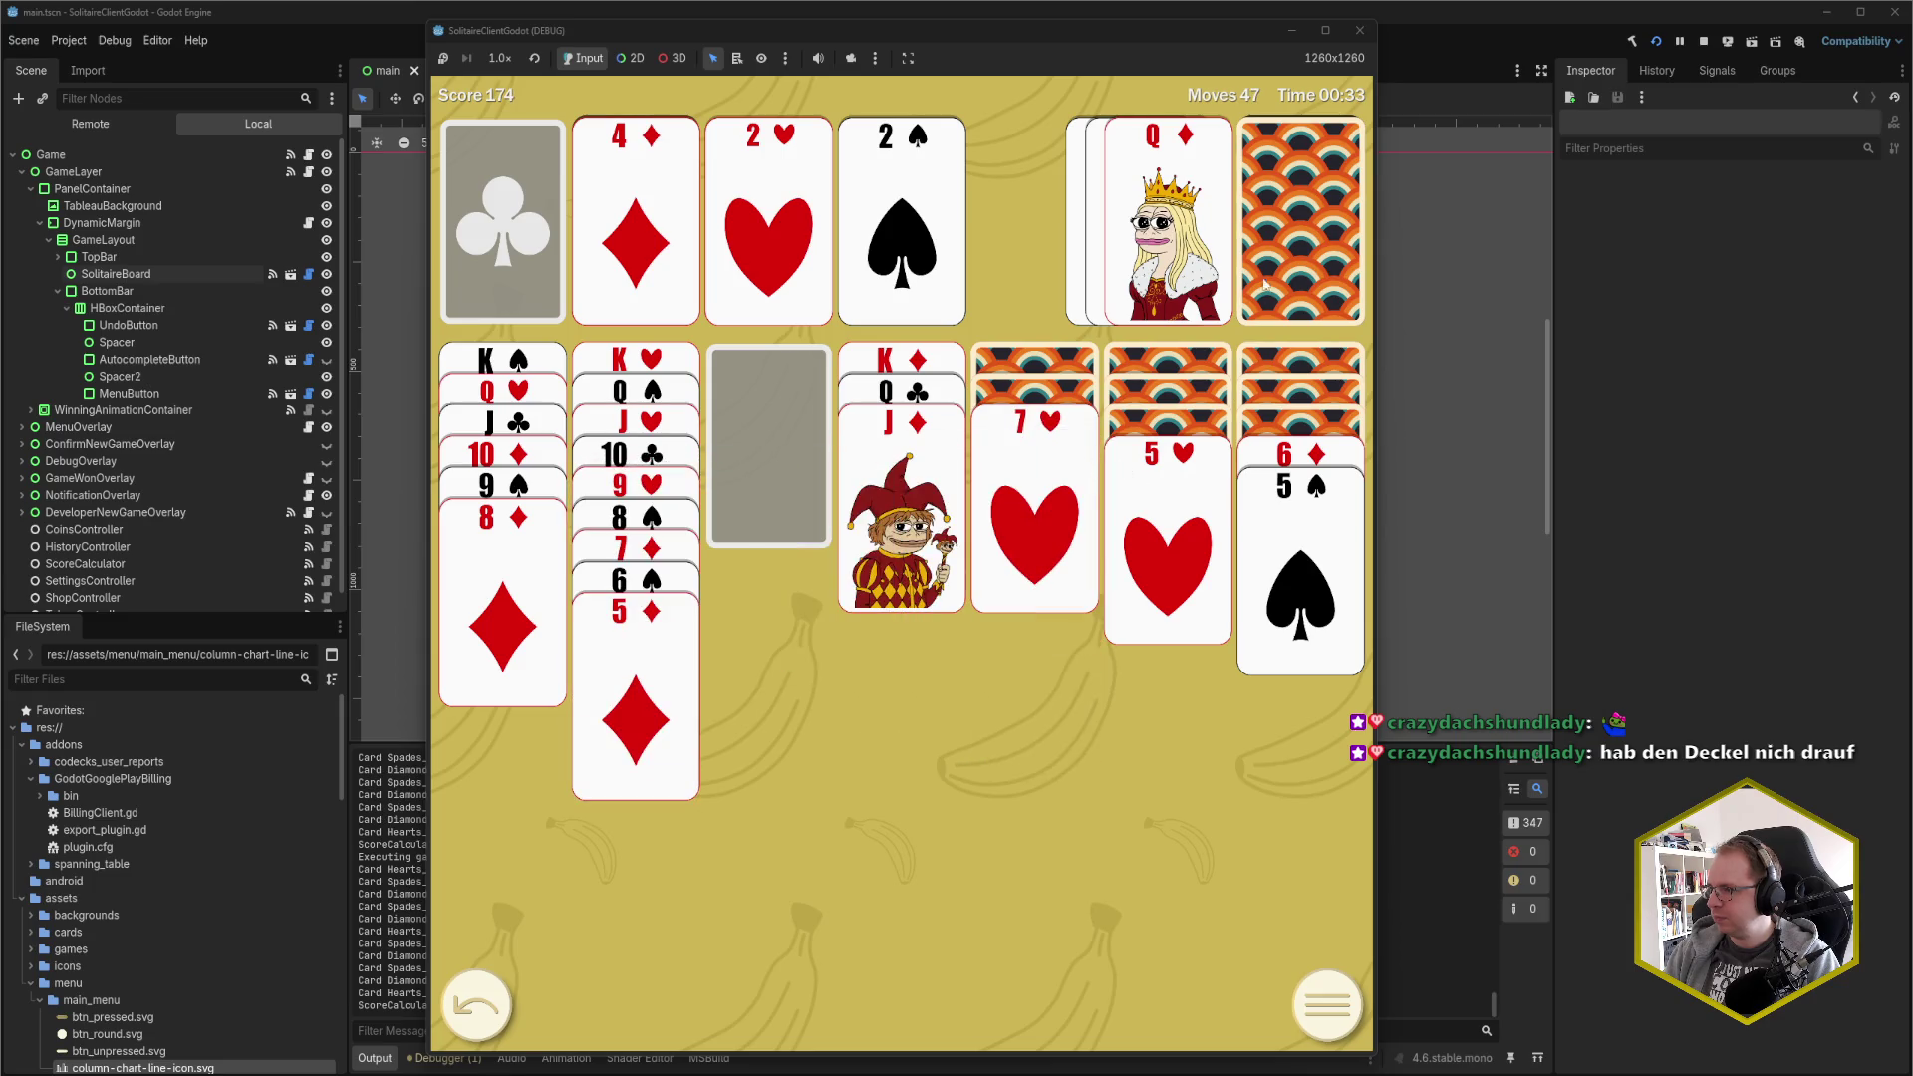
Send 3♠ and 3♥ to foundations, build 6♣, 5♥, 4♣ on the tableau, and recycle the stock
click(1300, 229)
click(1180, 244)
click(1163, 244)
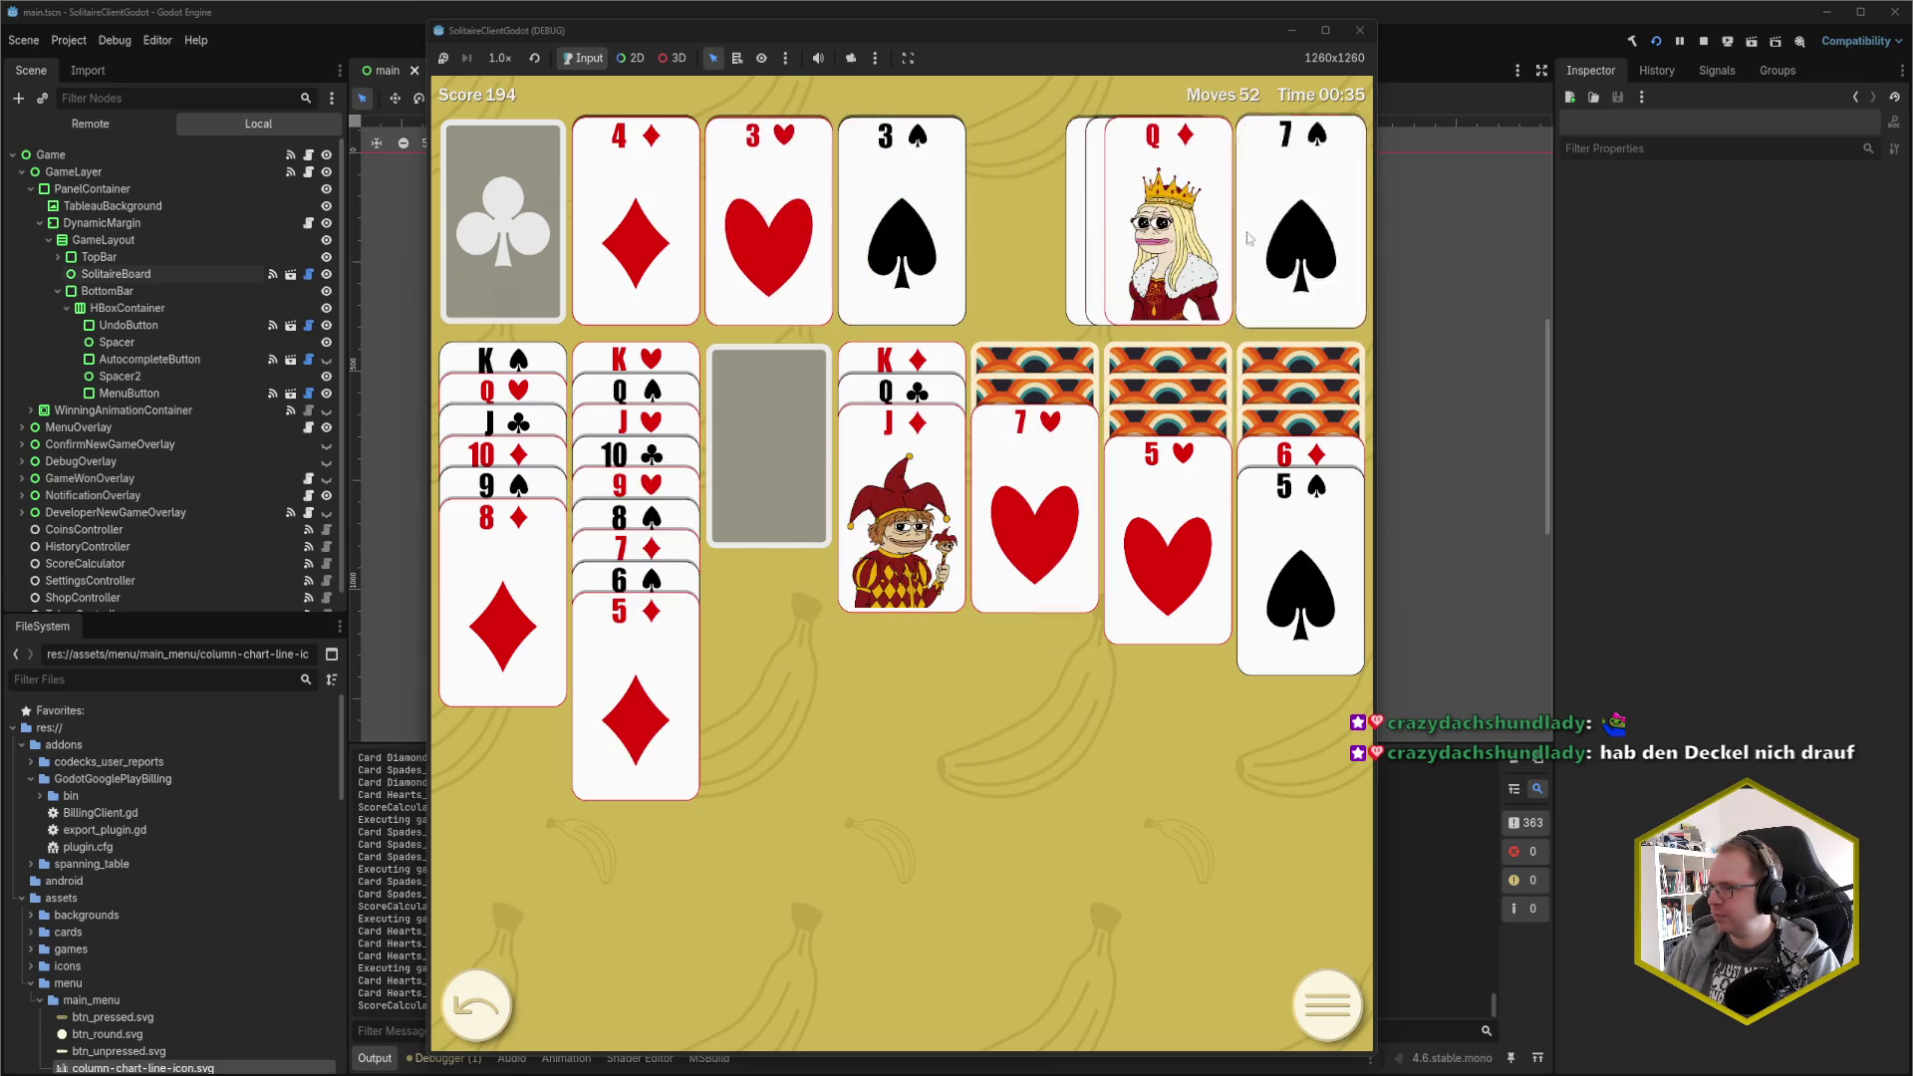
click(1270, 244)
click(1165, 244)
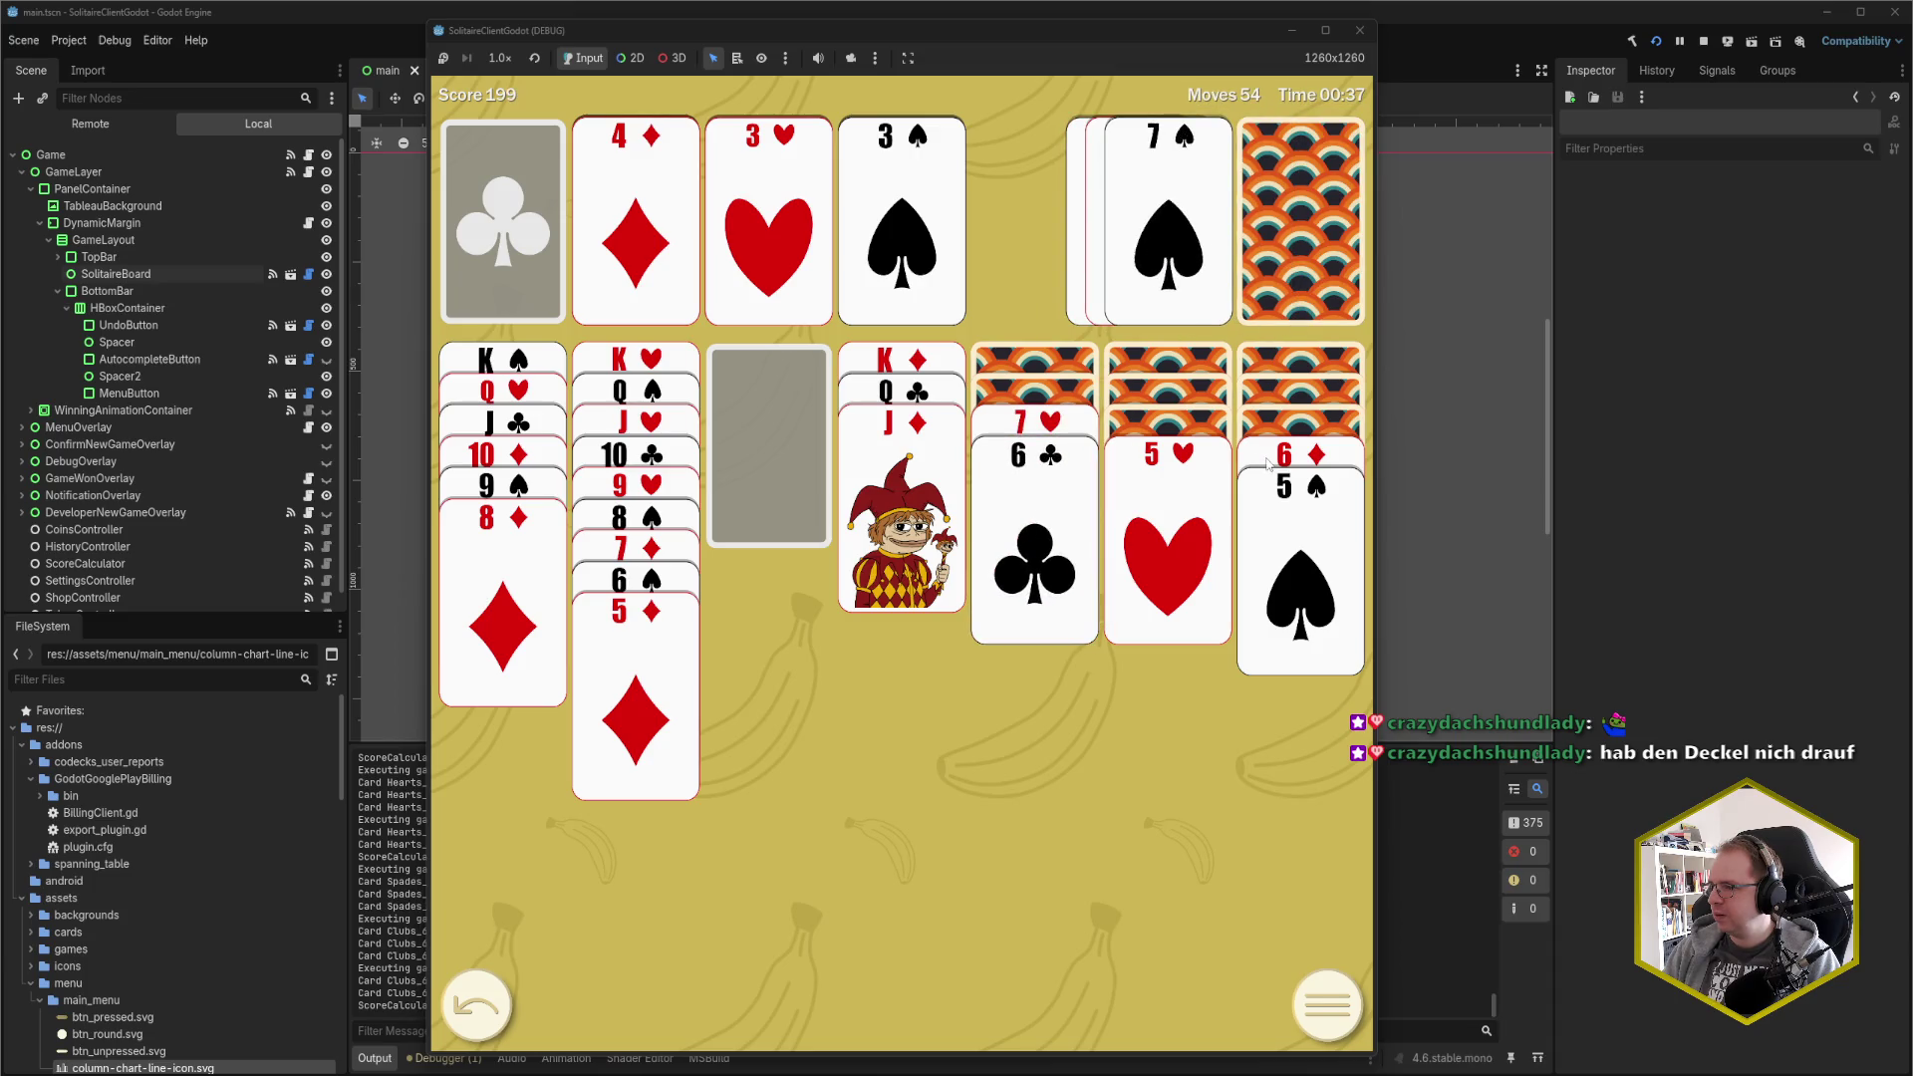
click(1165, 518)
click(1165, 244)
click(1209, 480)
click(1279, 257)
click(1279, 257)
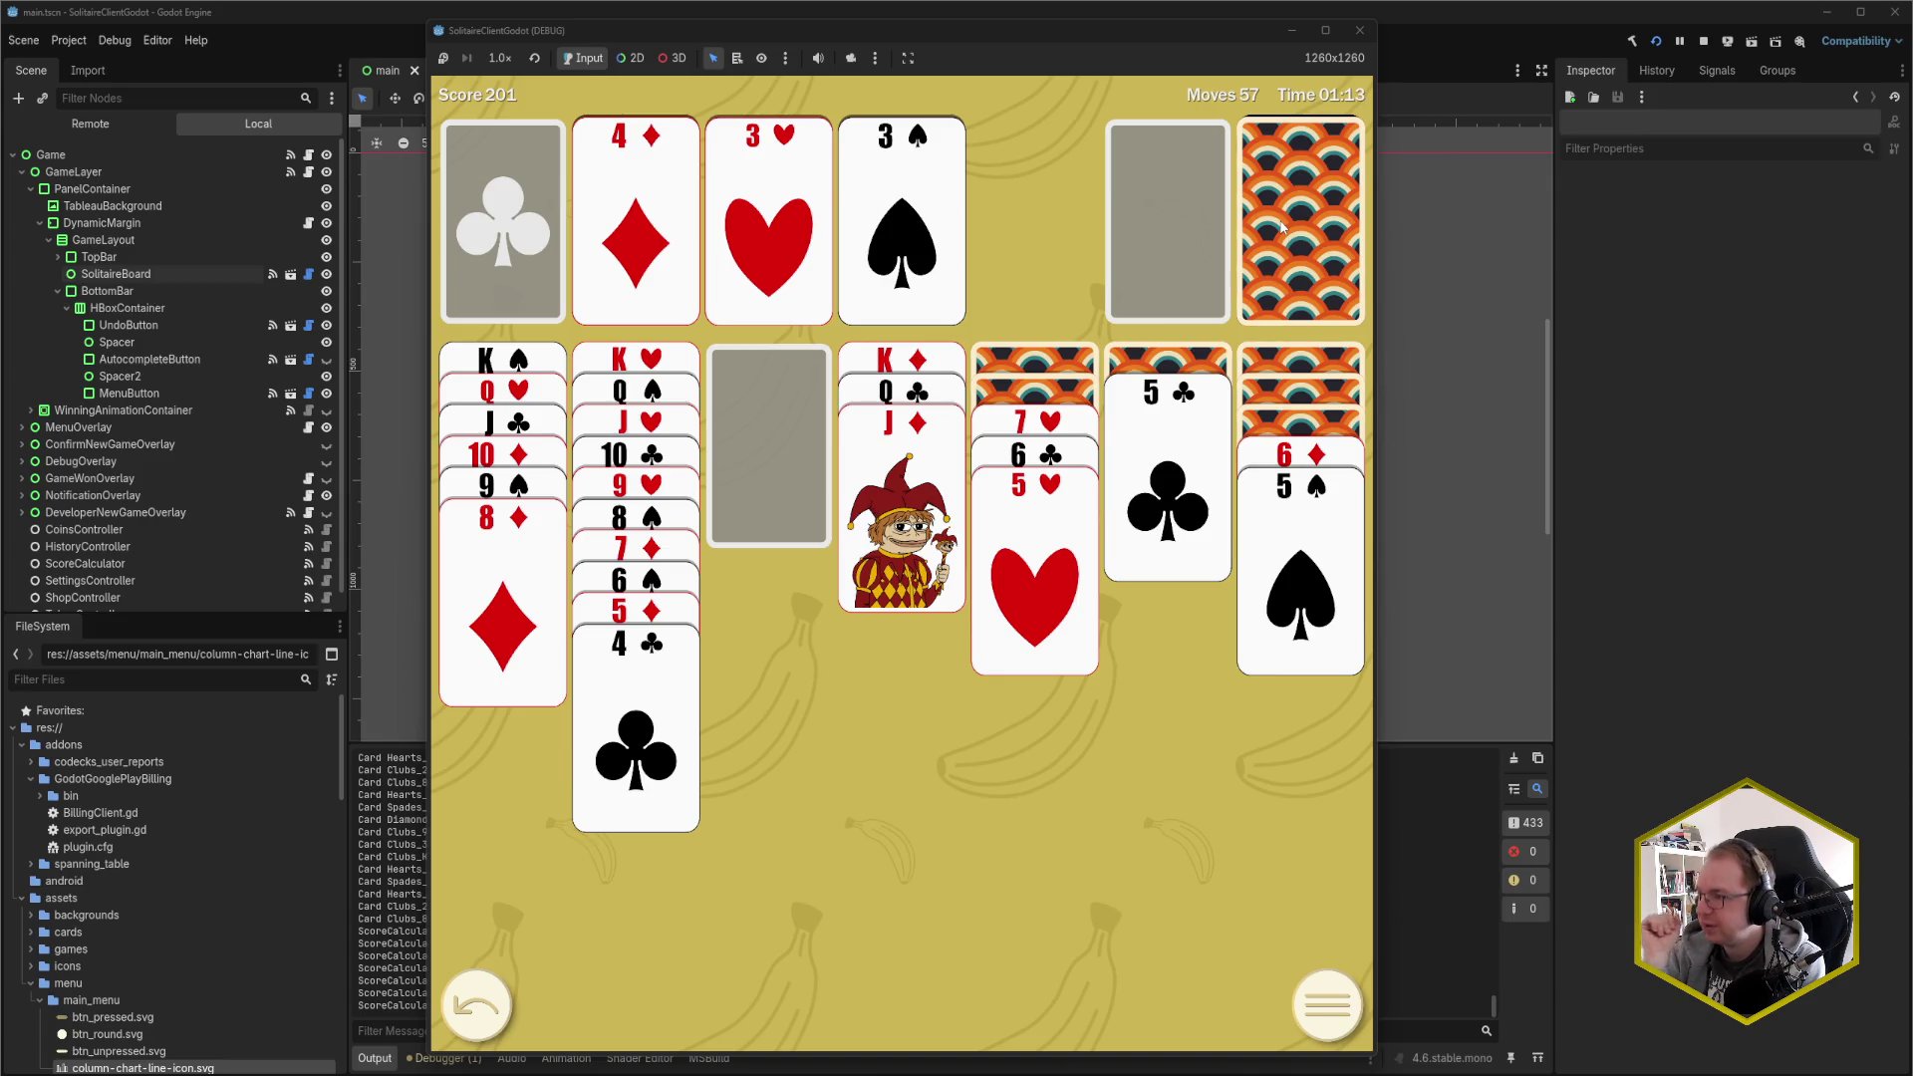
Close the SolitaireClientGodot (DEBUG) window with the game at 57 moves
click(1359, 30)
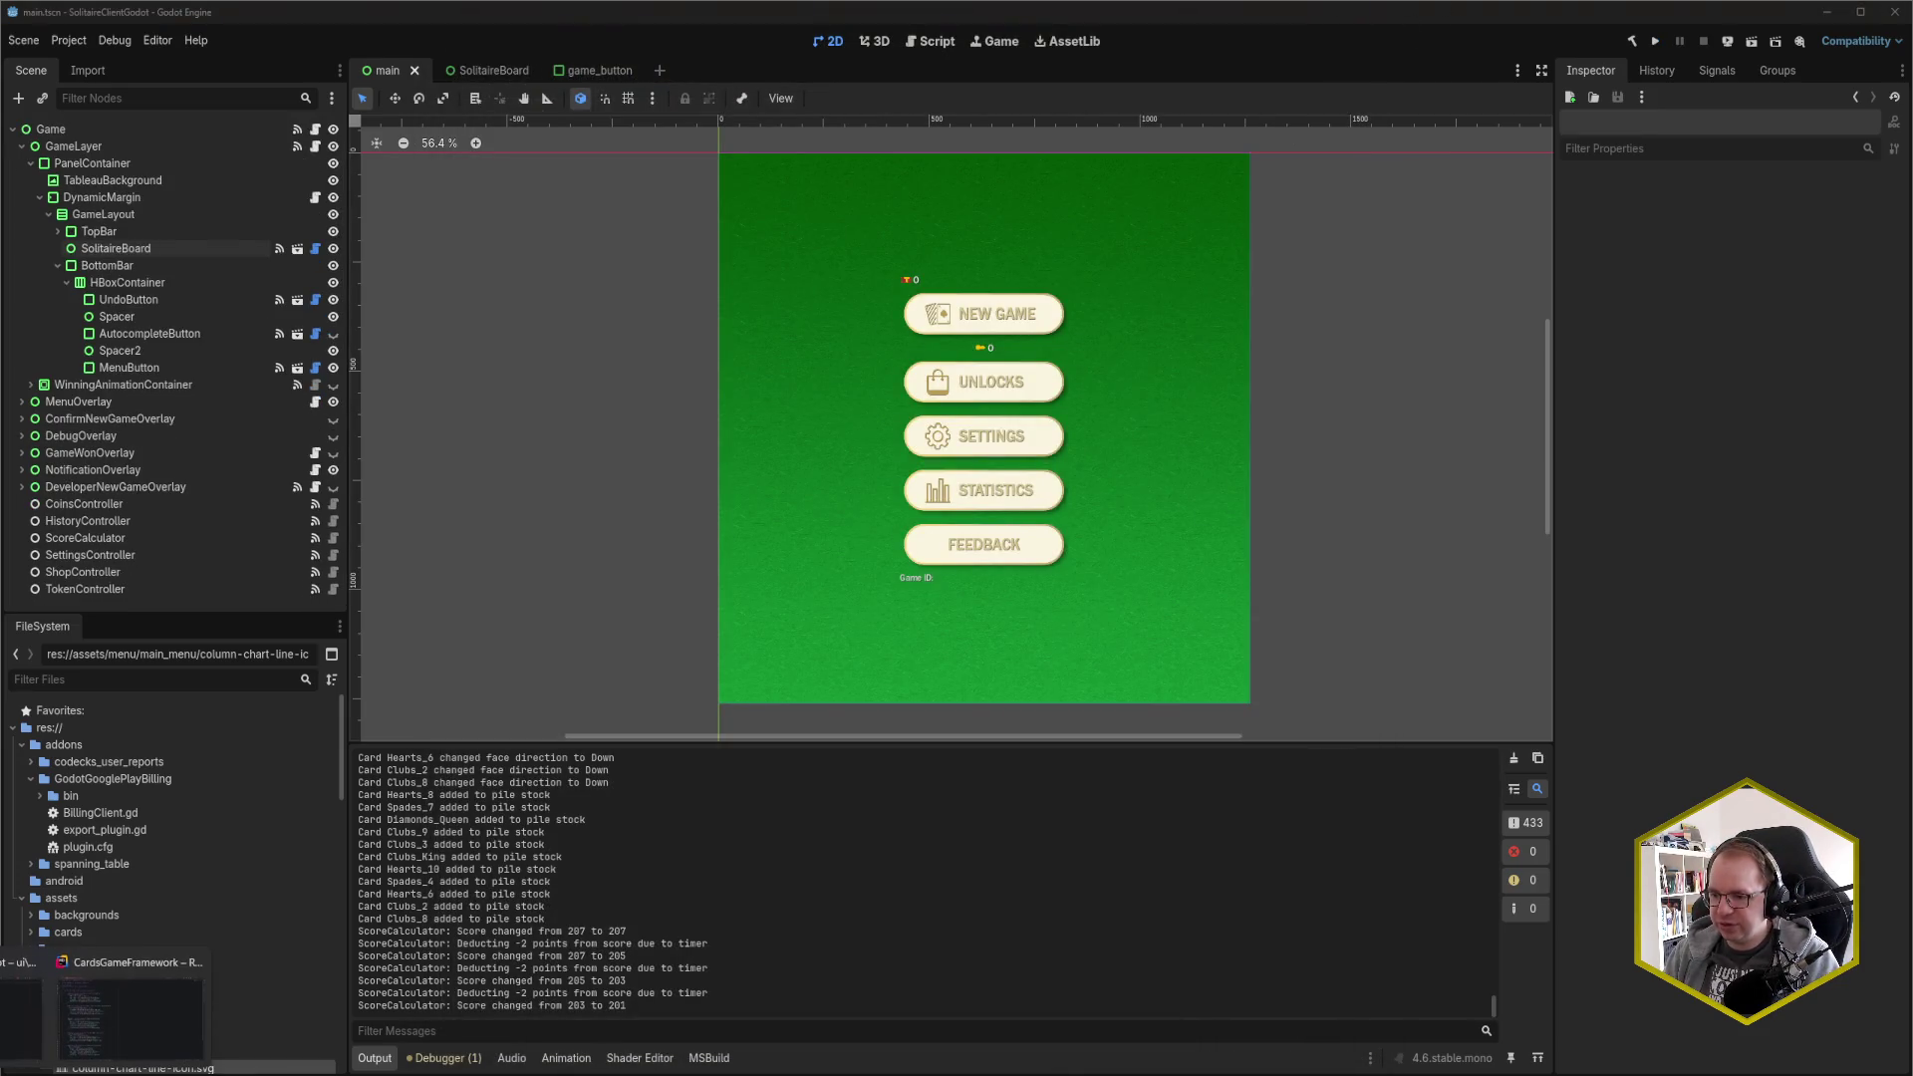
Switch from the Godot editor to PileControl.cs in Rider
key(alt+Tab)
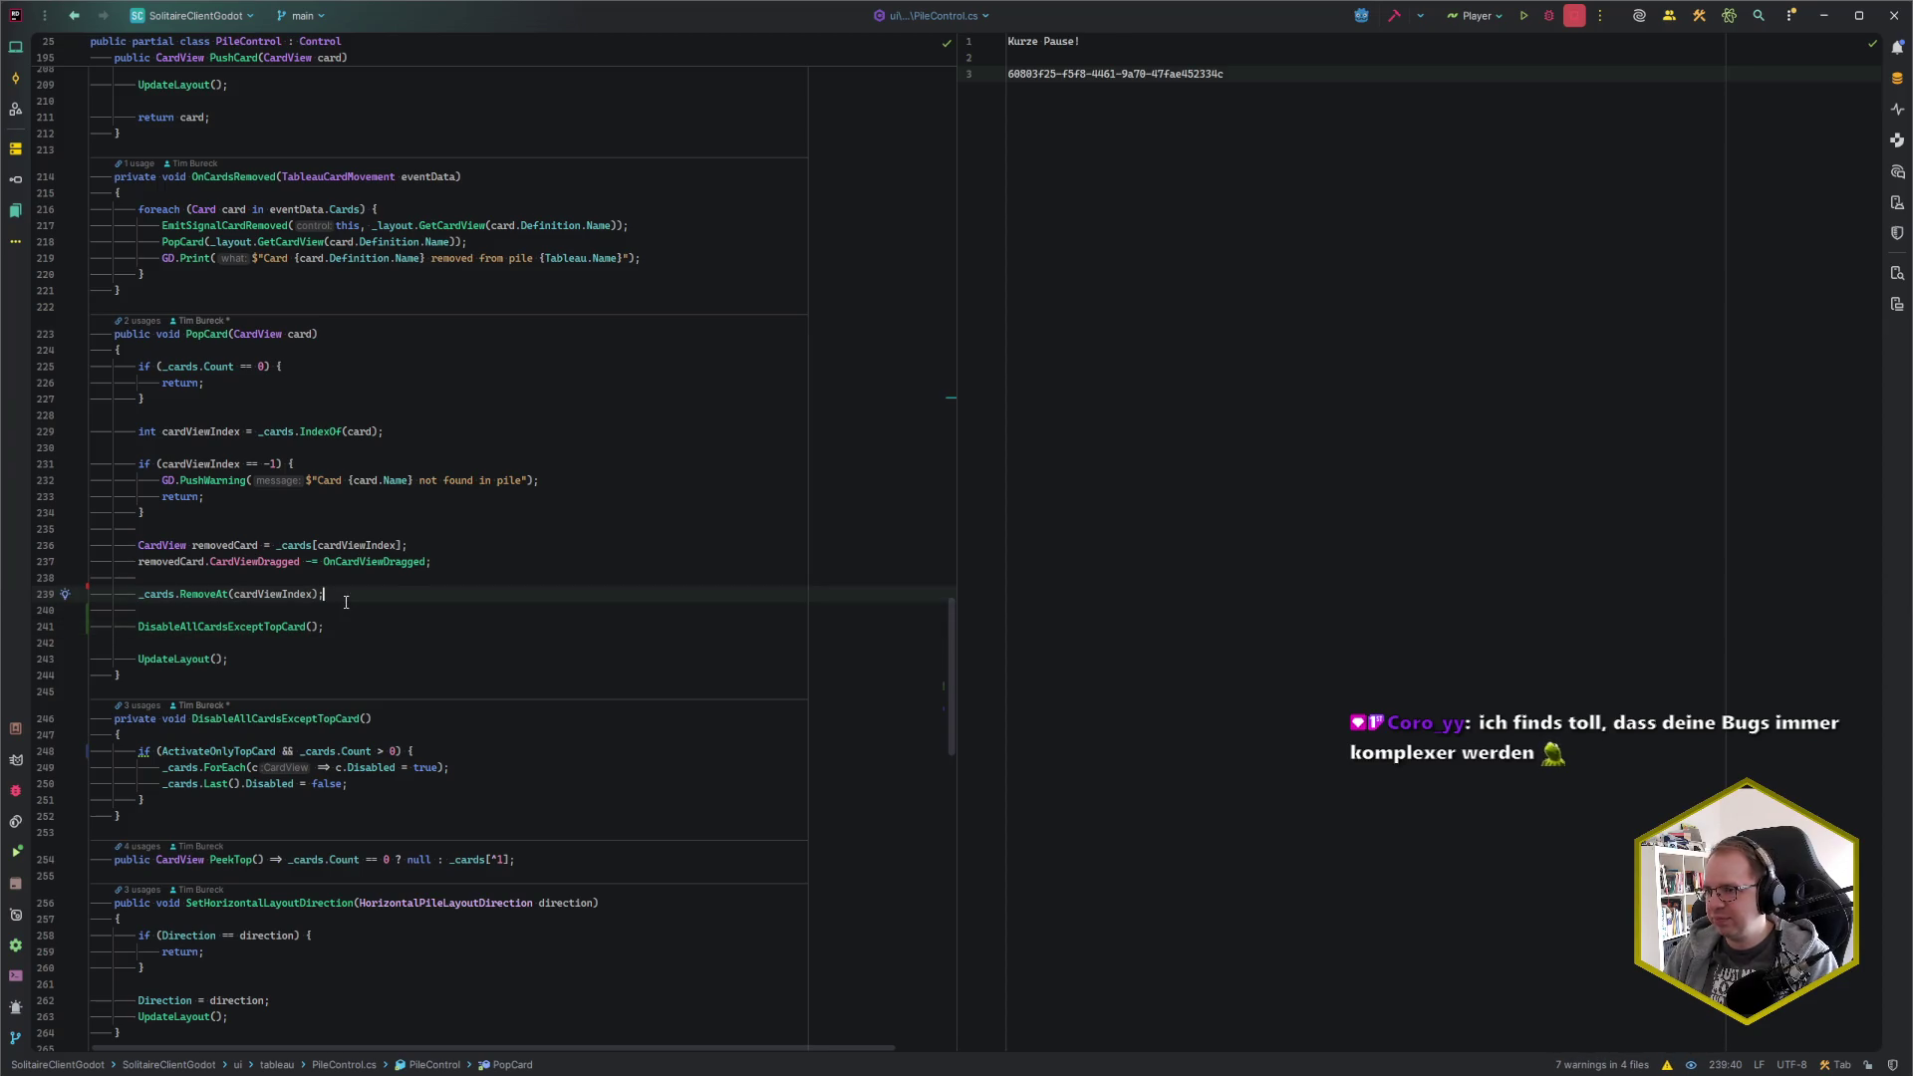
Inspect the DisableAllCardsExceptTopCard call in PushCard, then go to the method's if block end
scroll(429, 730, up, 2)
scroll(428, 729, up, 8)
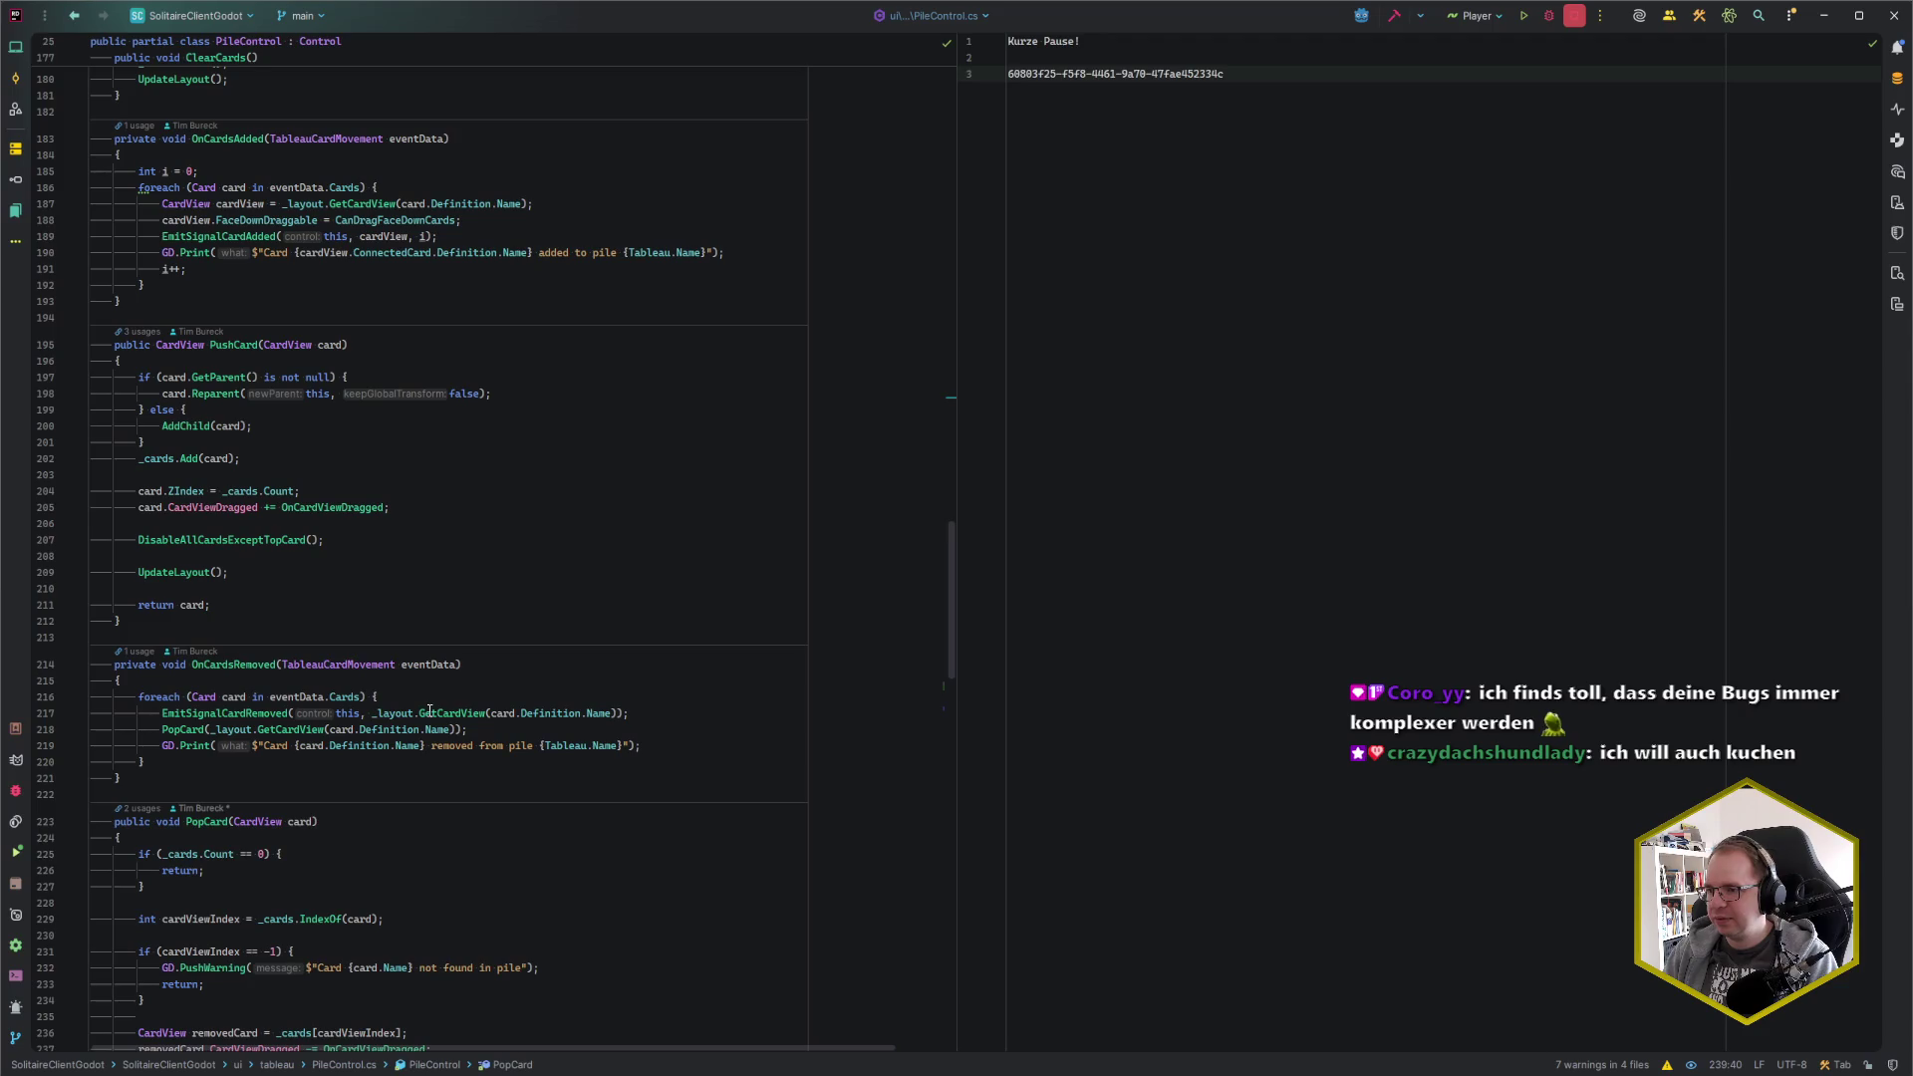
click(329, 540)
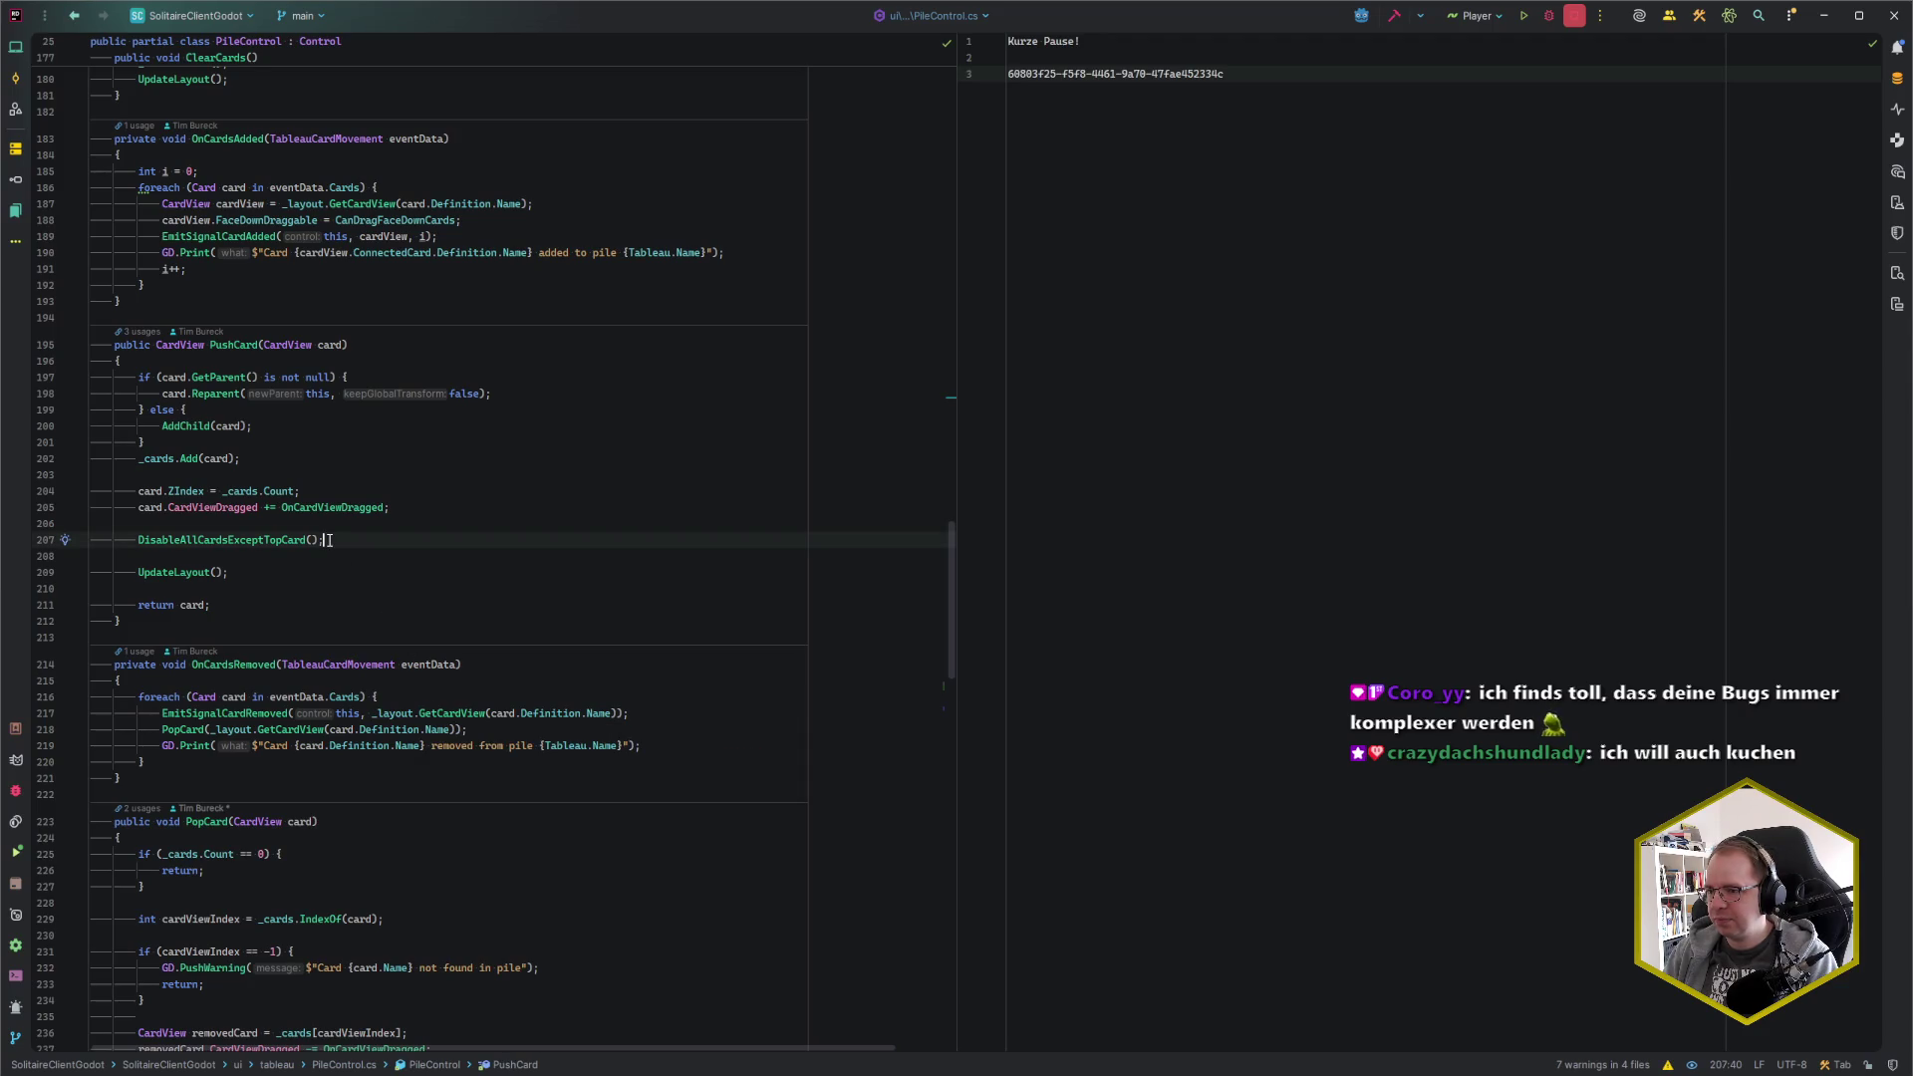
click(287, 541)
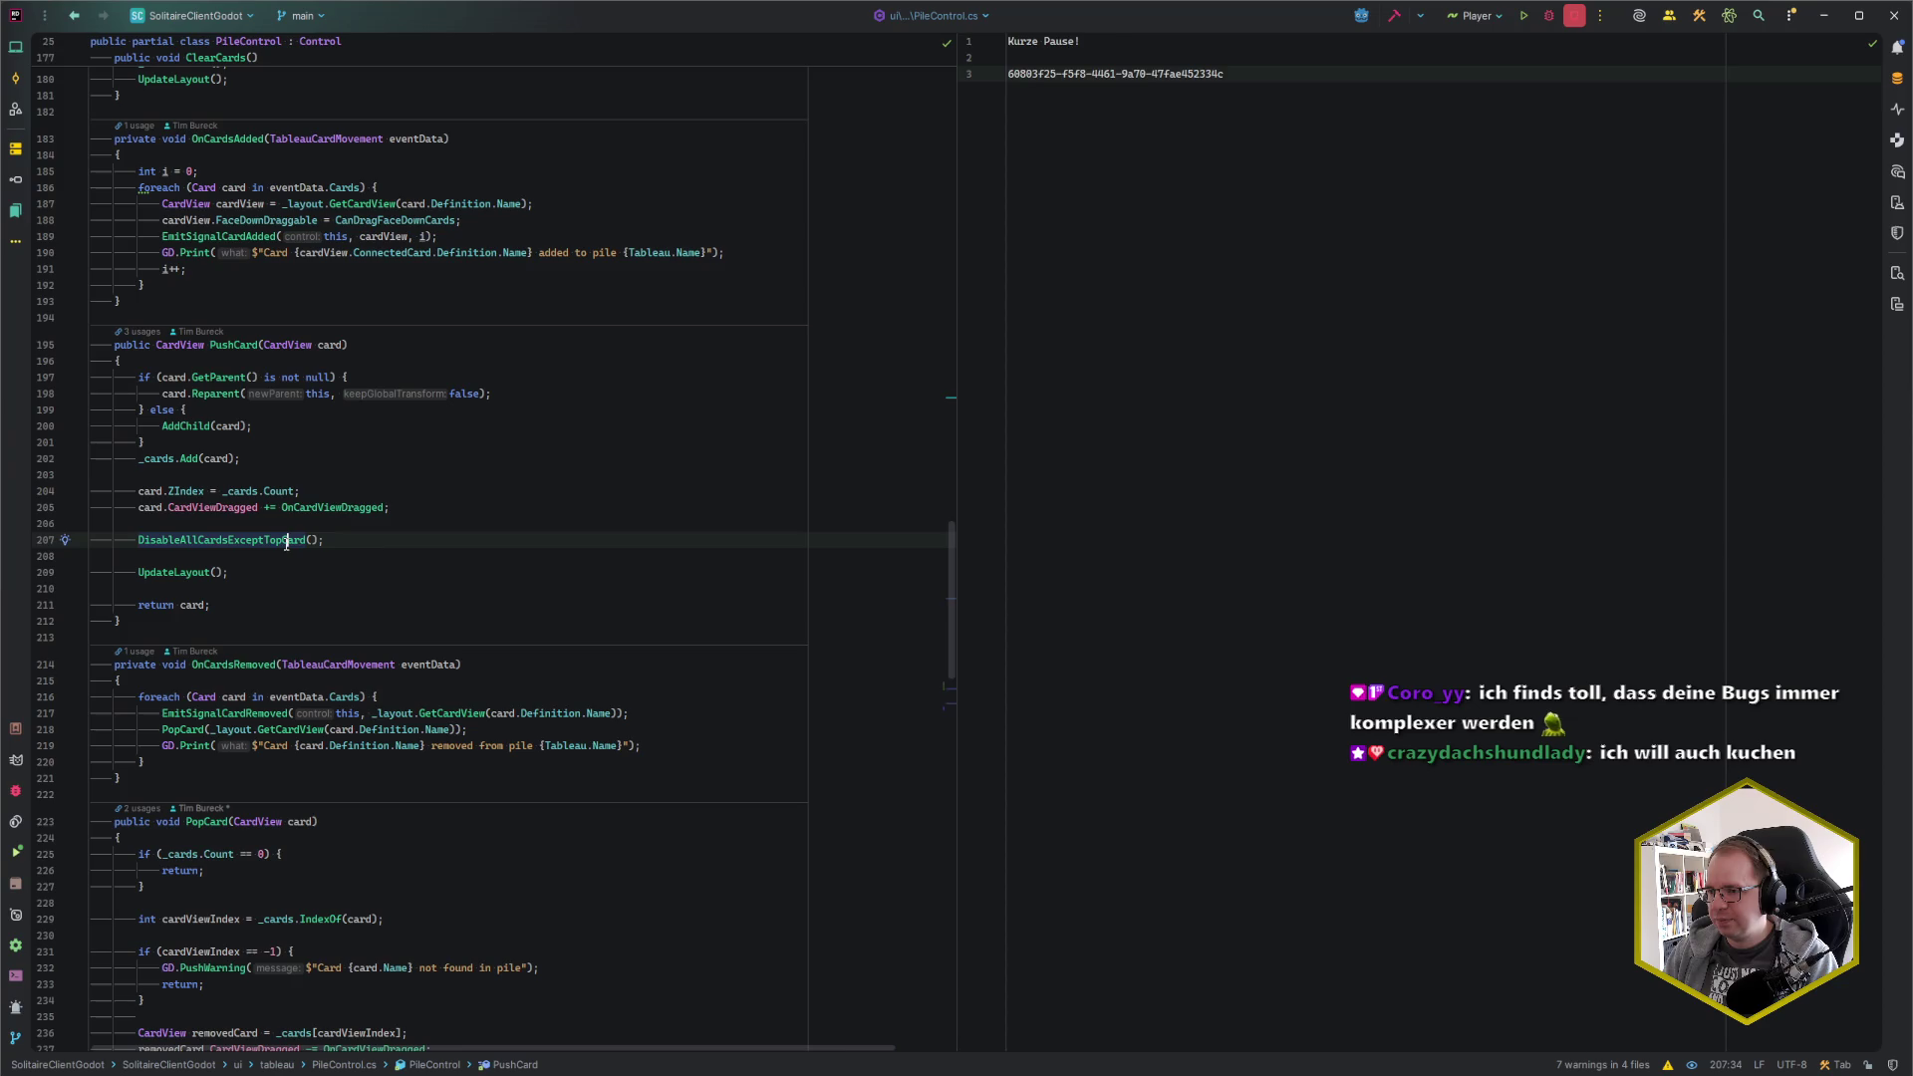
click(357, 541)
scroll(357, 541, down, 8)
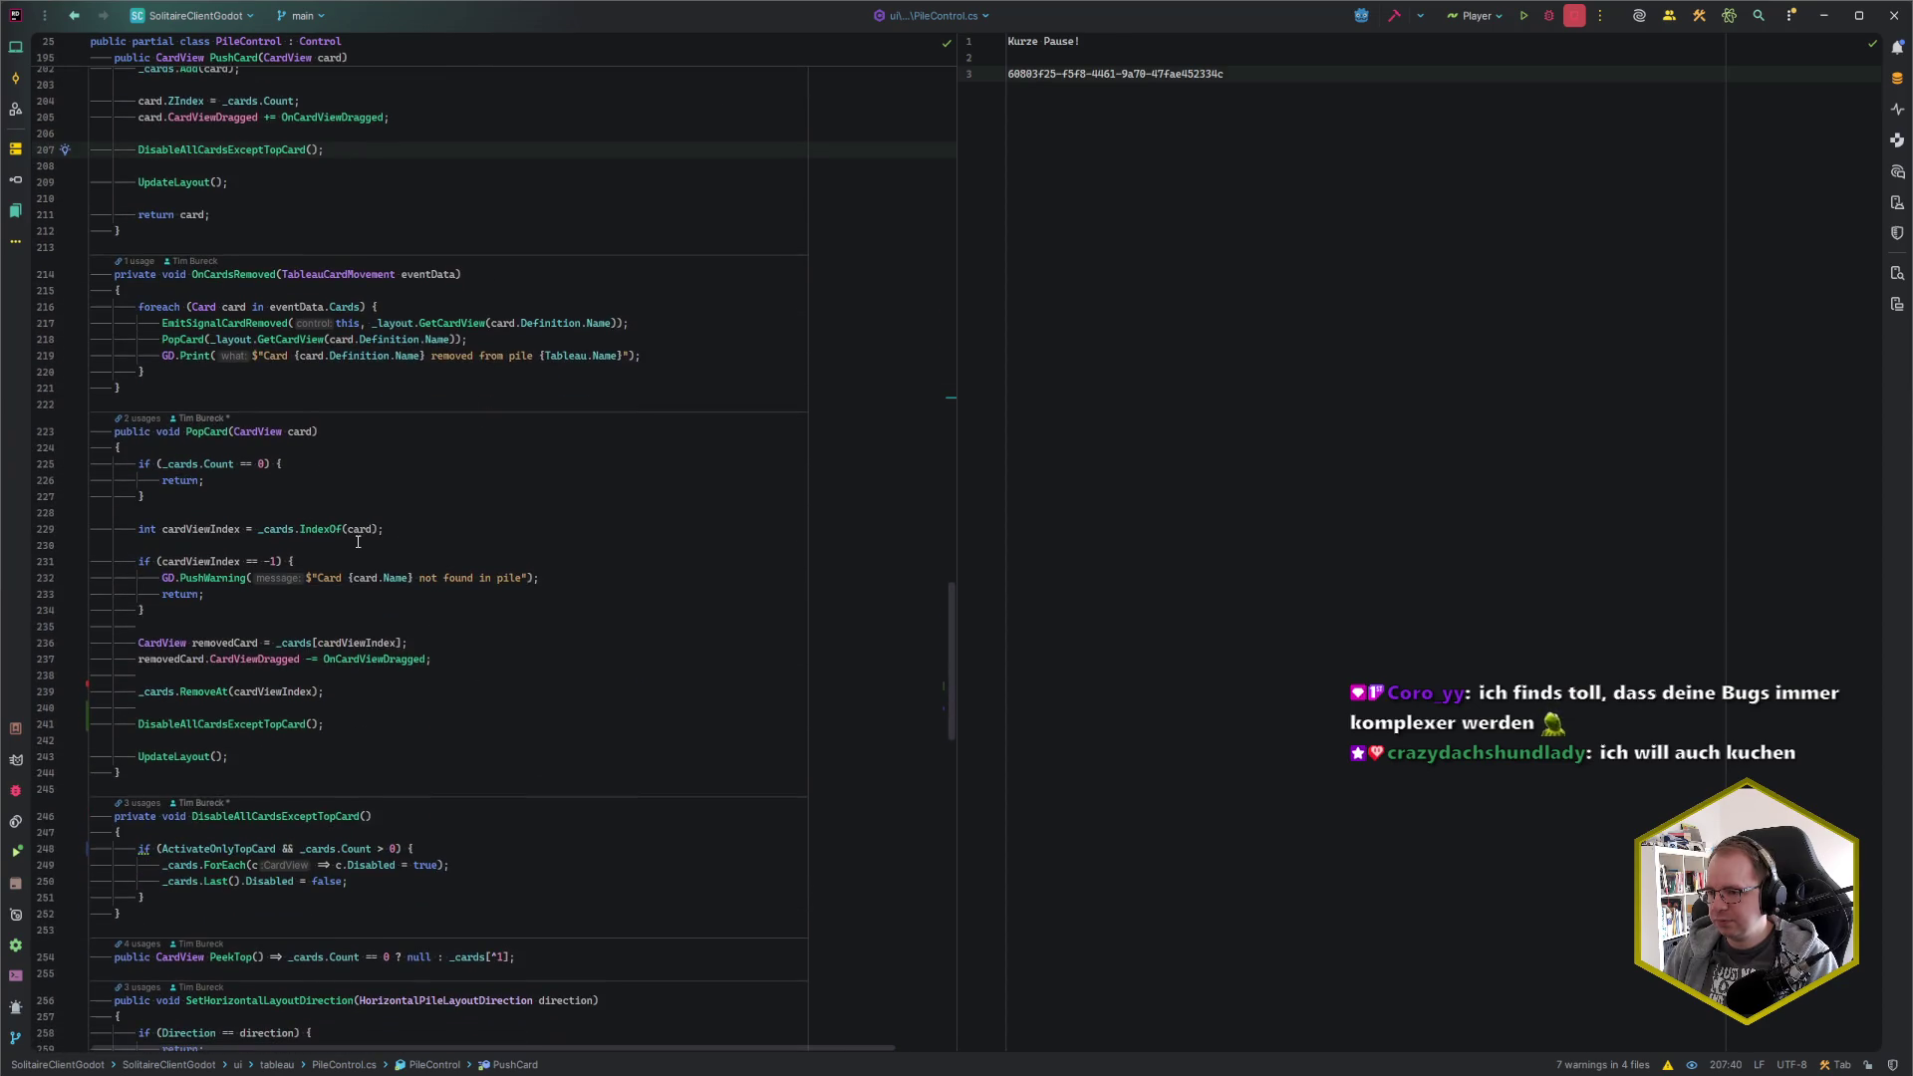
click(239, 895)
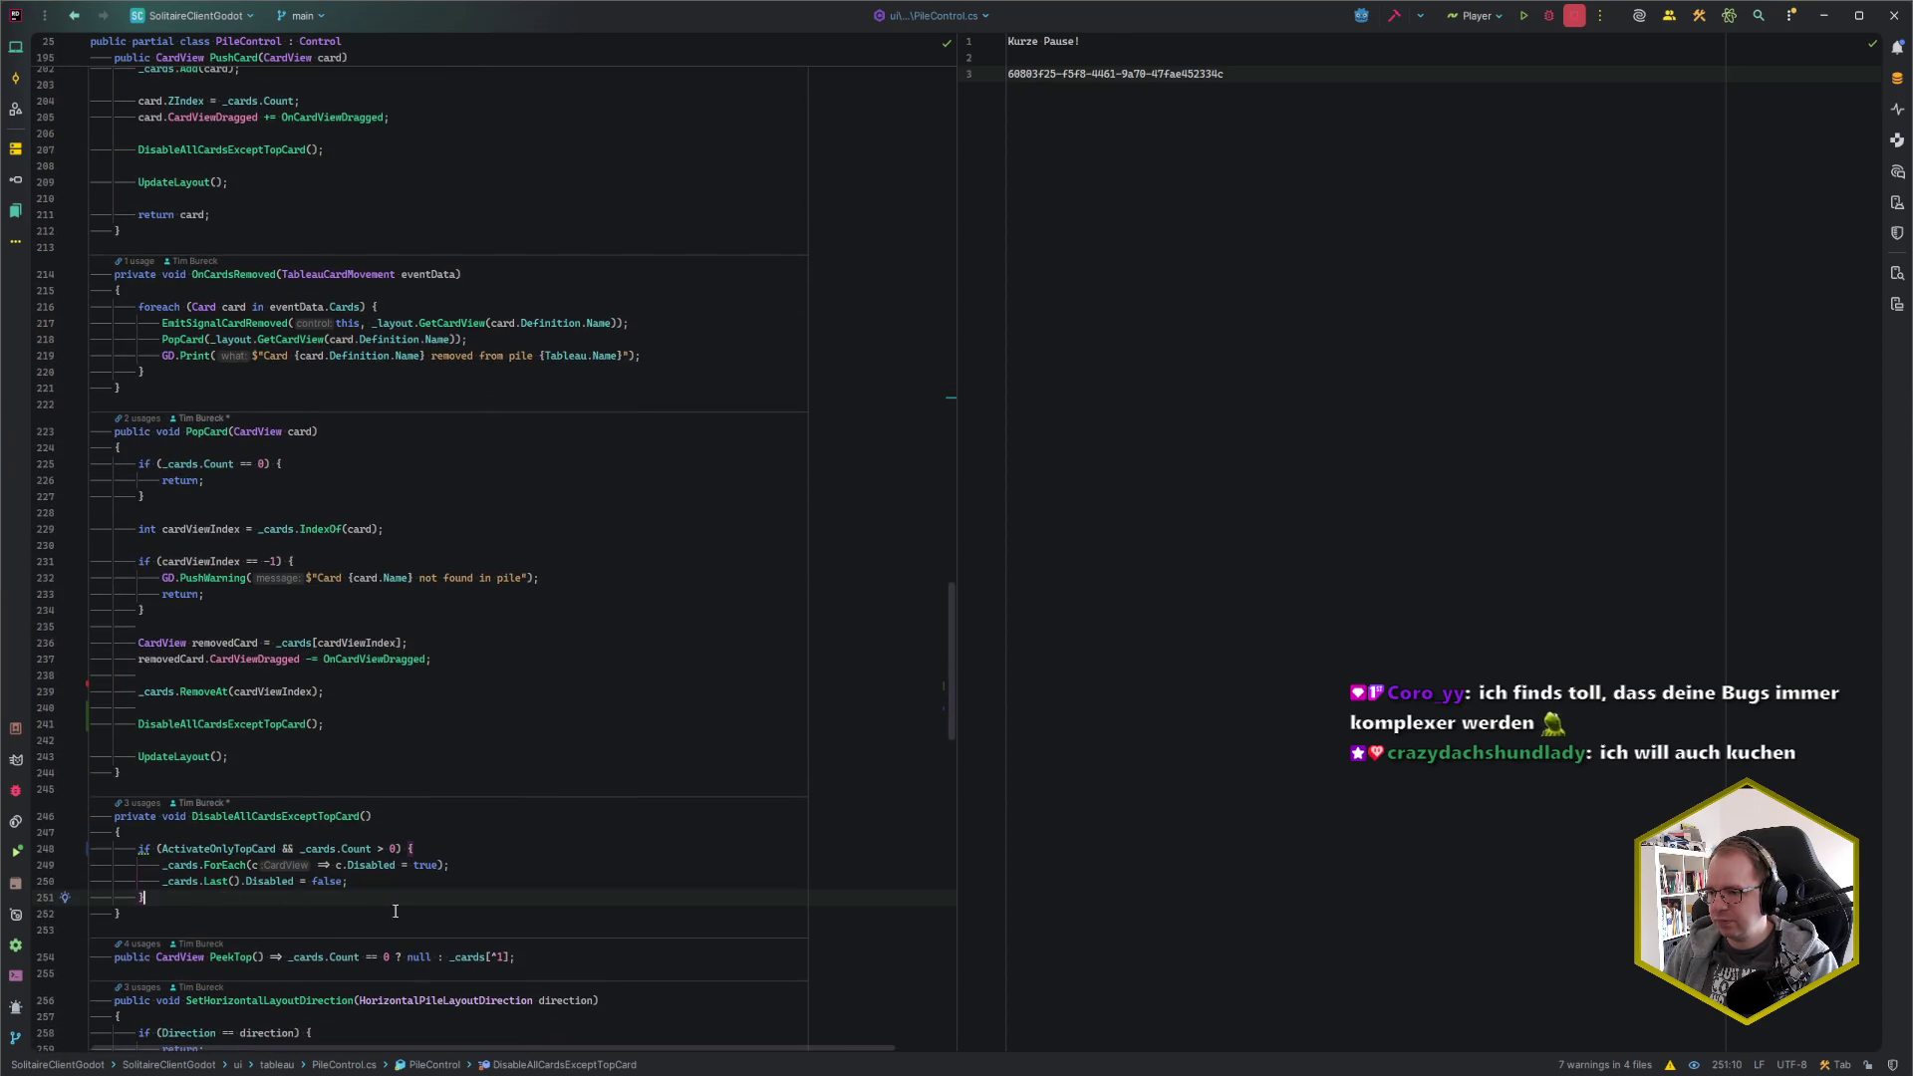
scroll(436, 913, down, 4)
Add an else branch that re-enables all cards after the if block
text( else {)
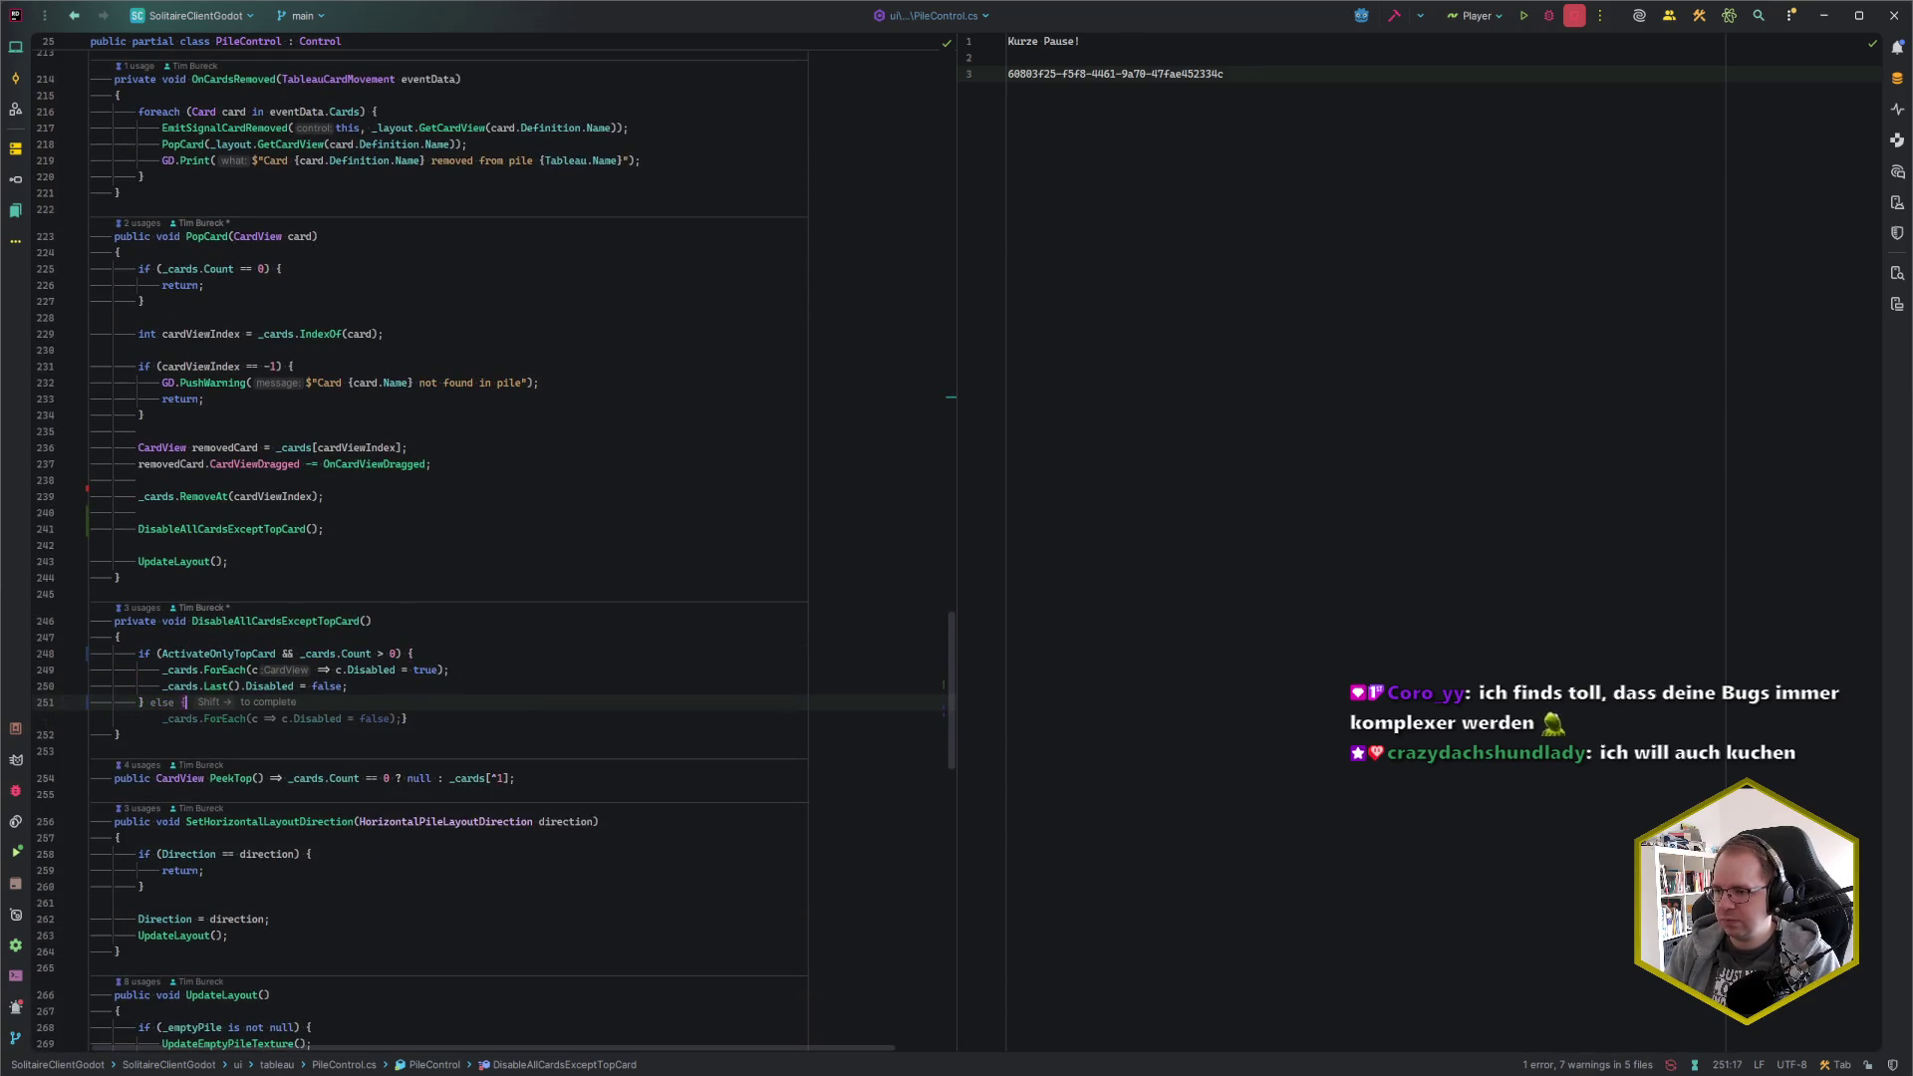
key(shift+Right)
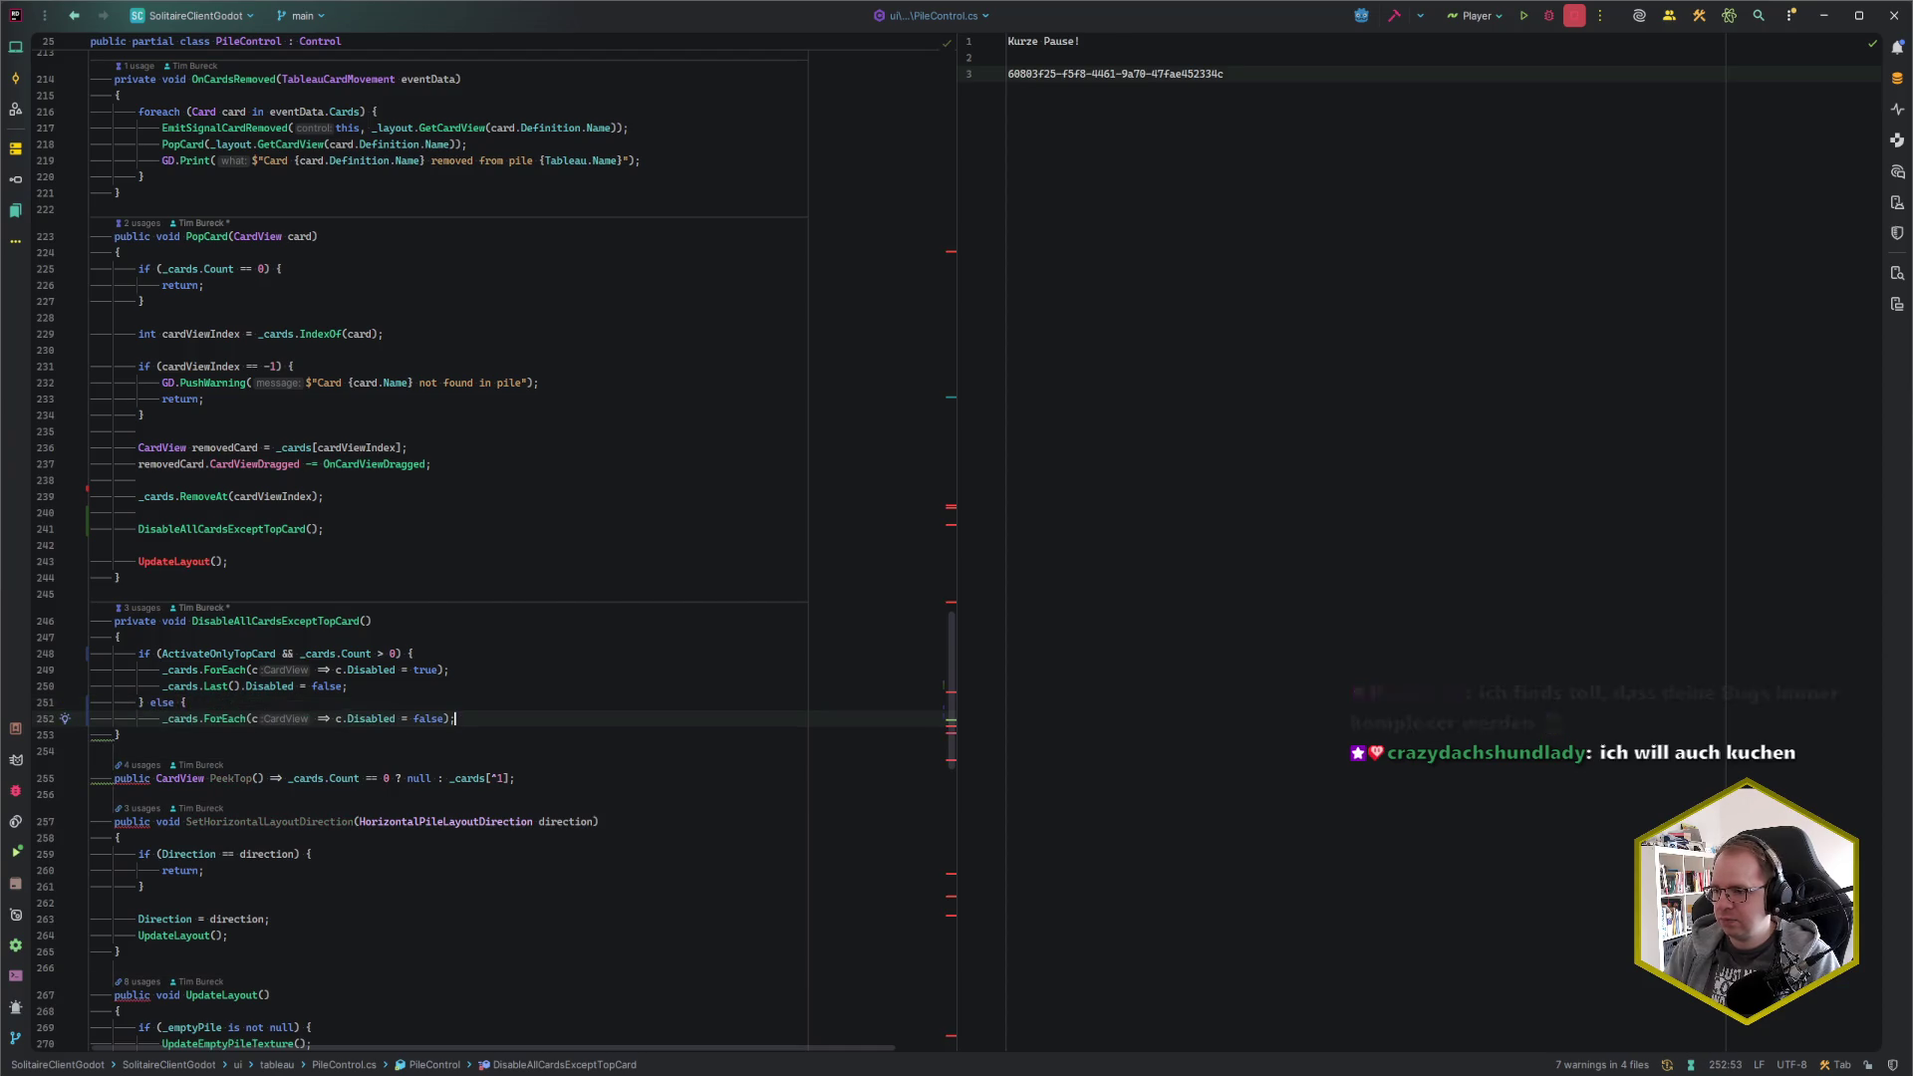
key(Return)
text(})
key(Up)
key(End)
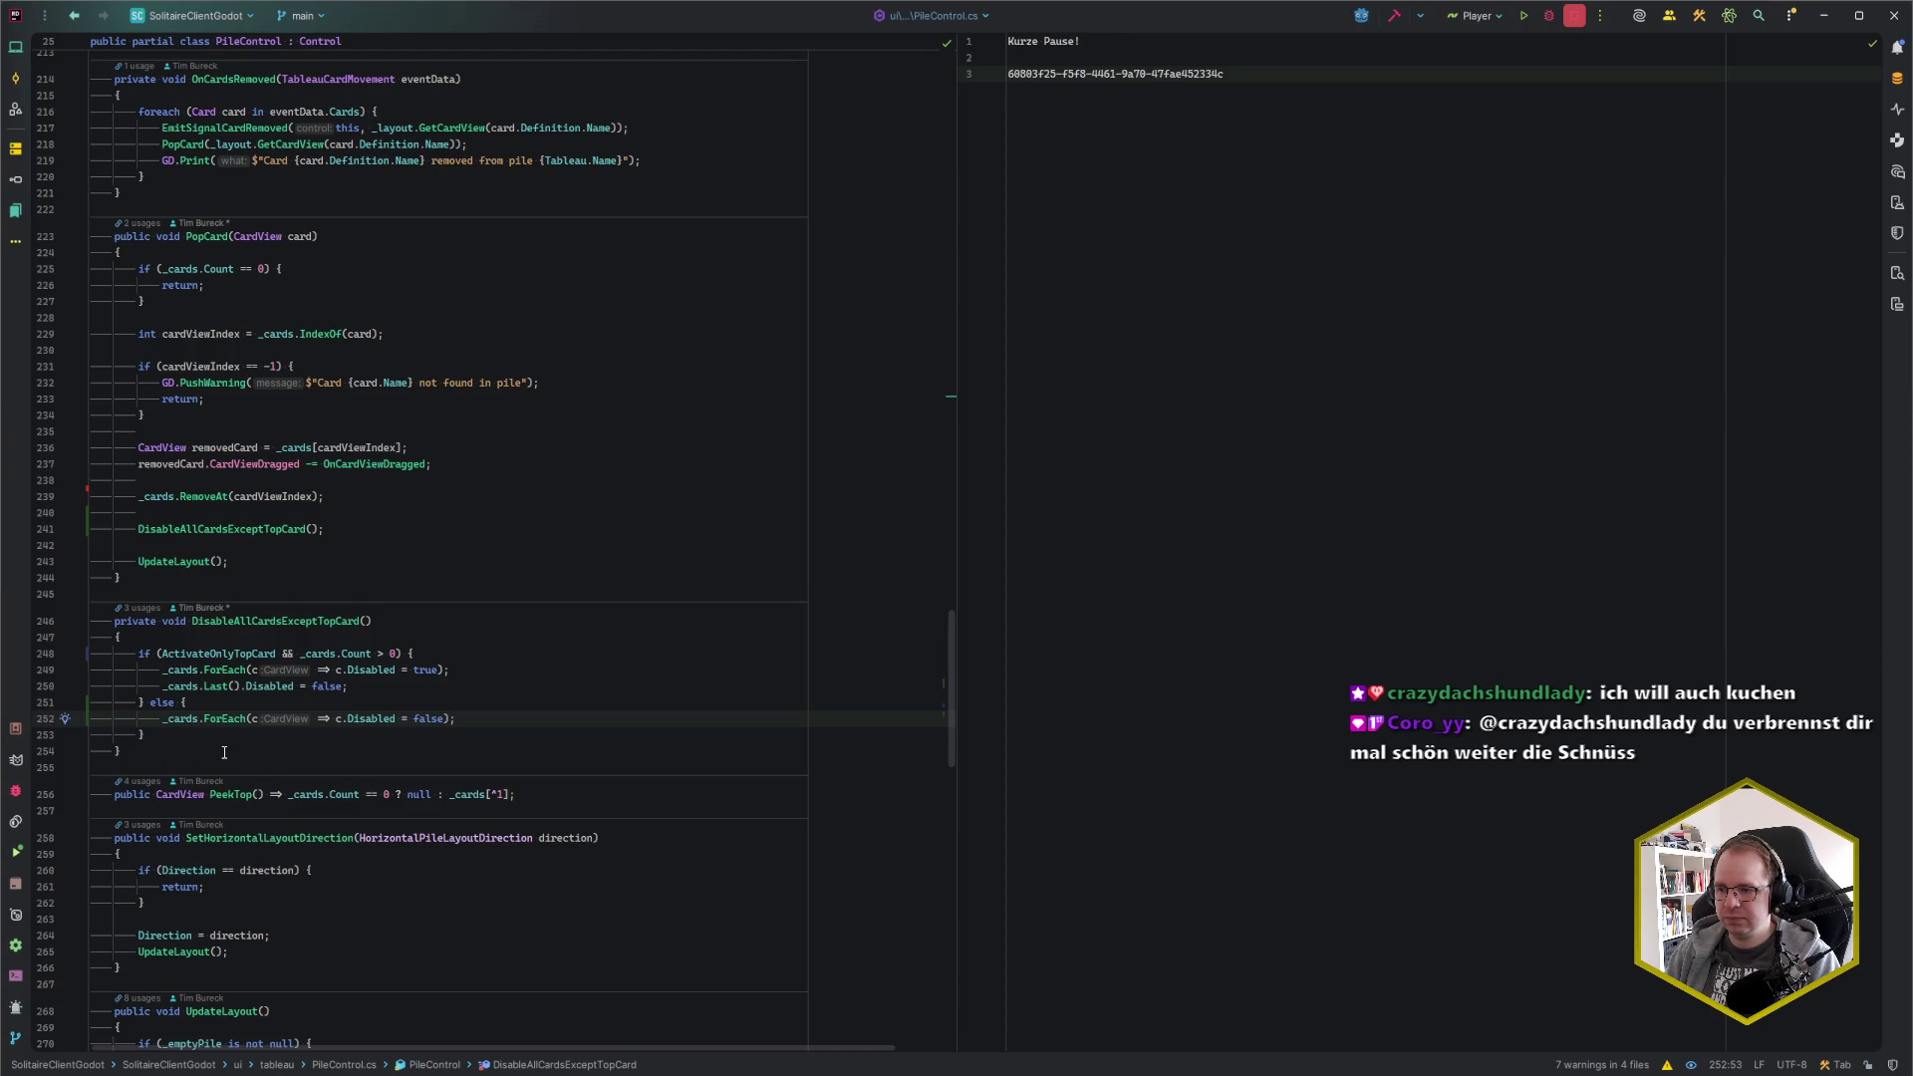
Try deleting the else block and the if's statements, then undo to restore them
key(Up)
key(Home)
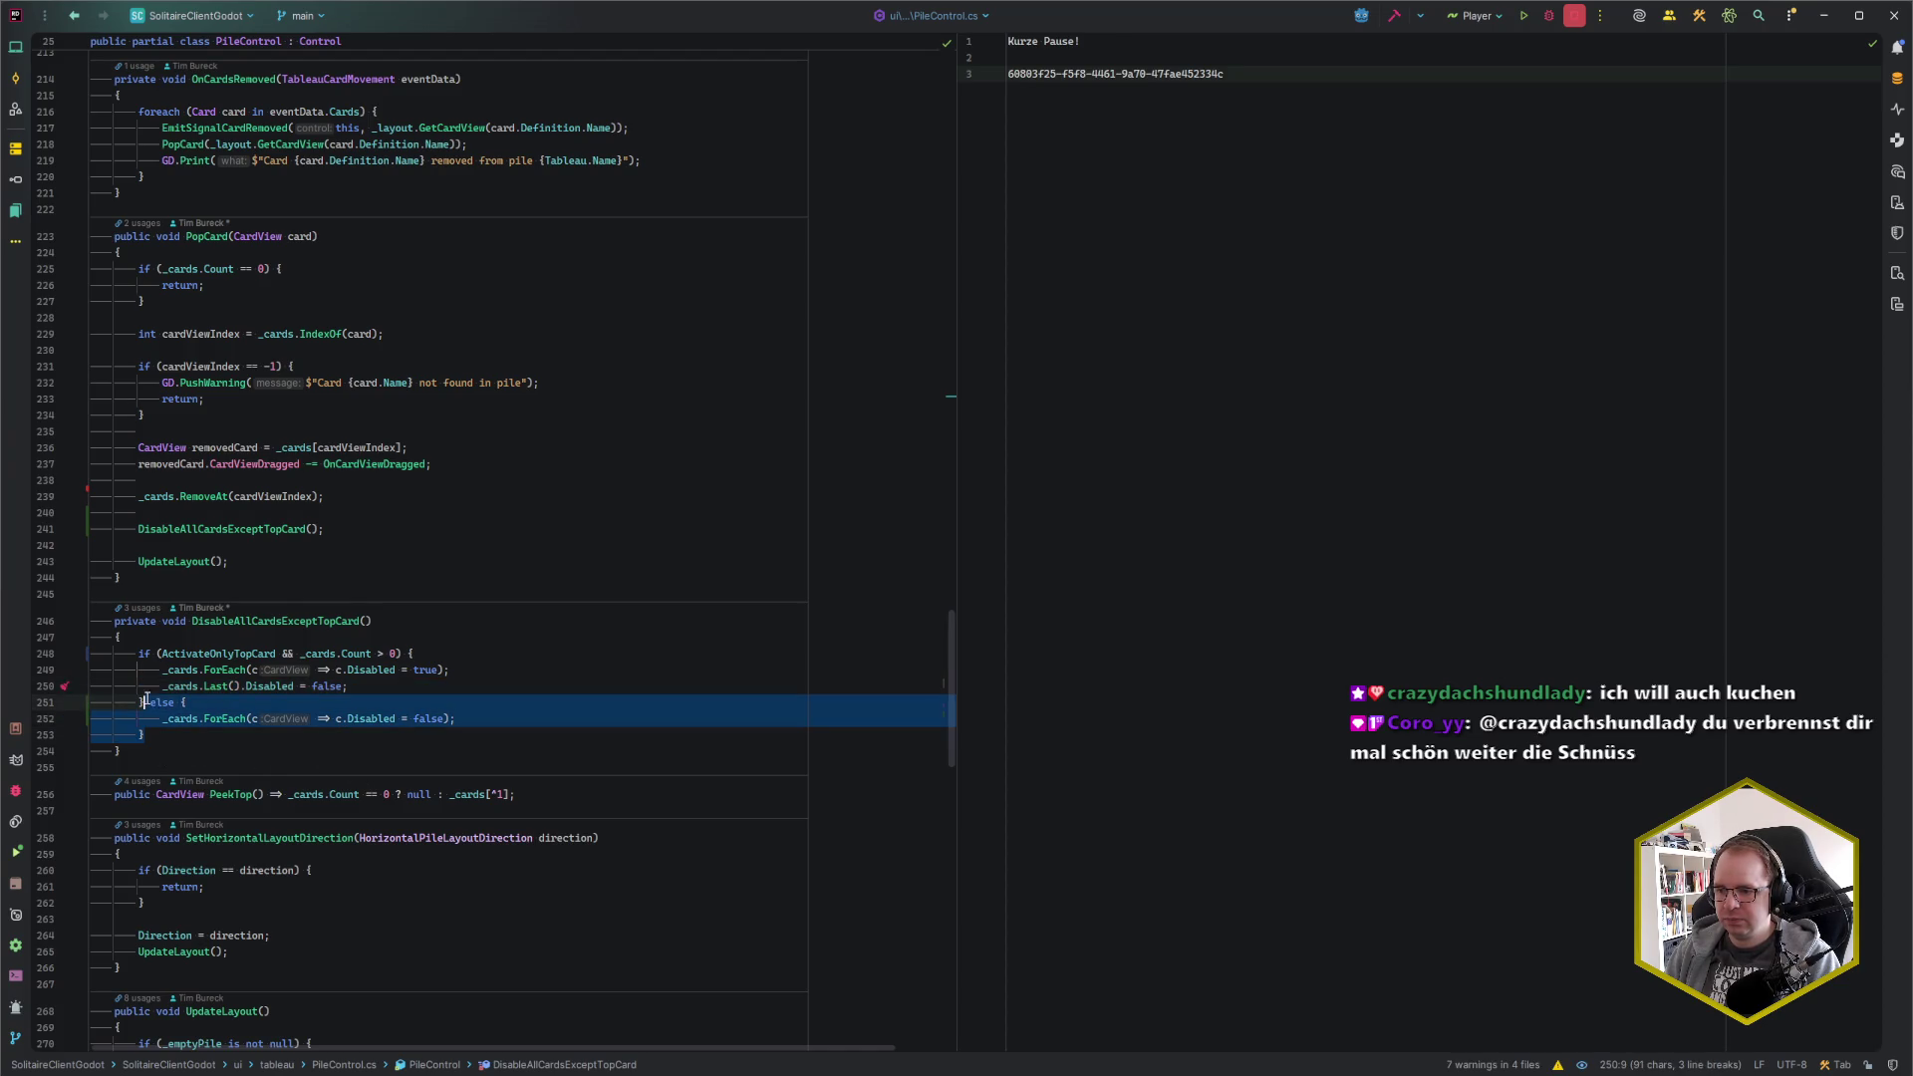
key(ctrl+w)
key(ctrl+w)
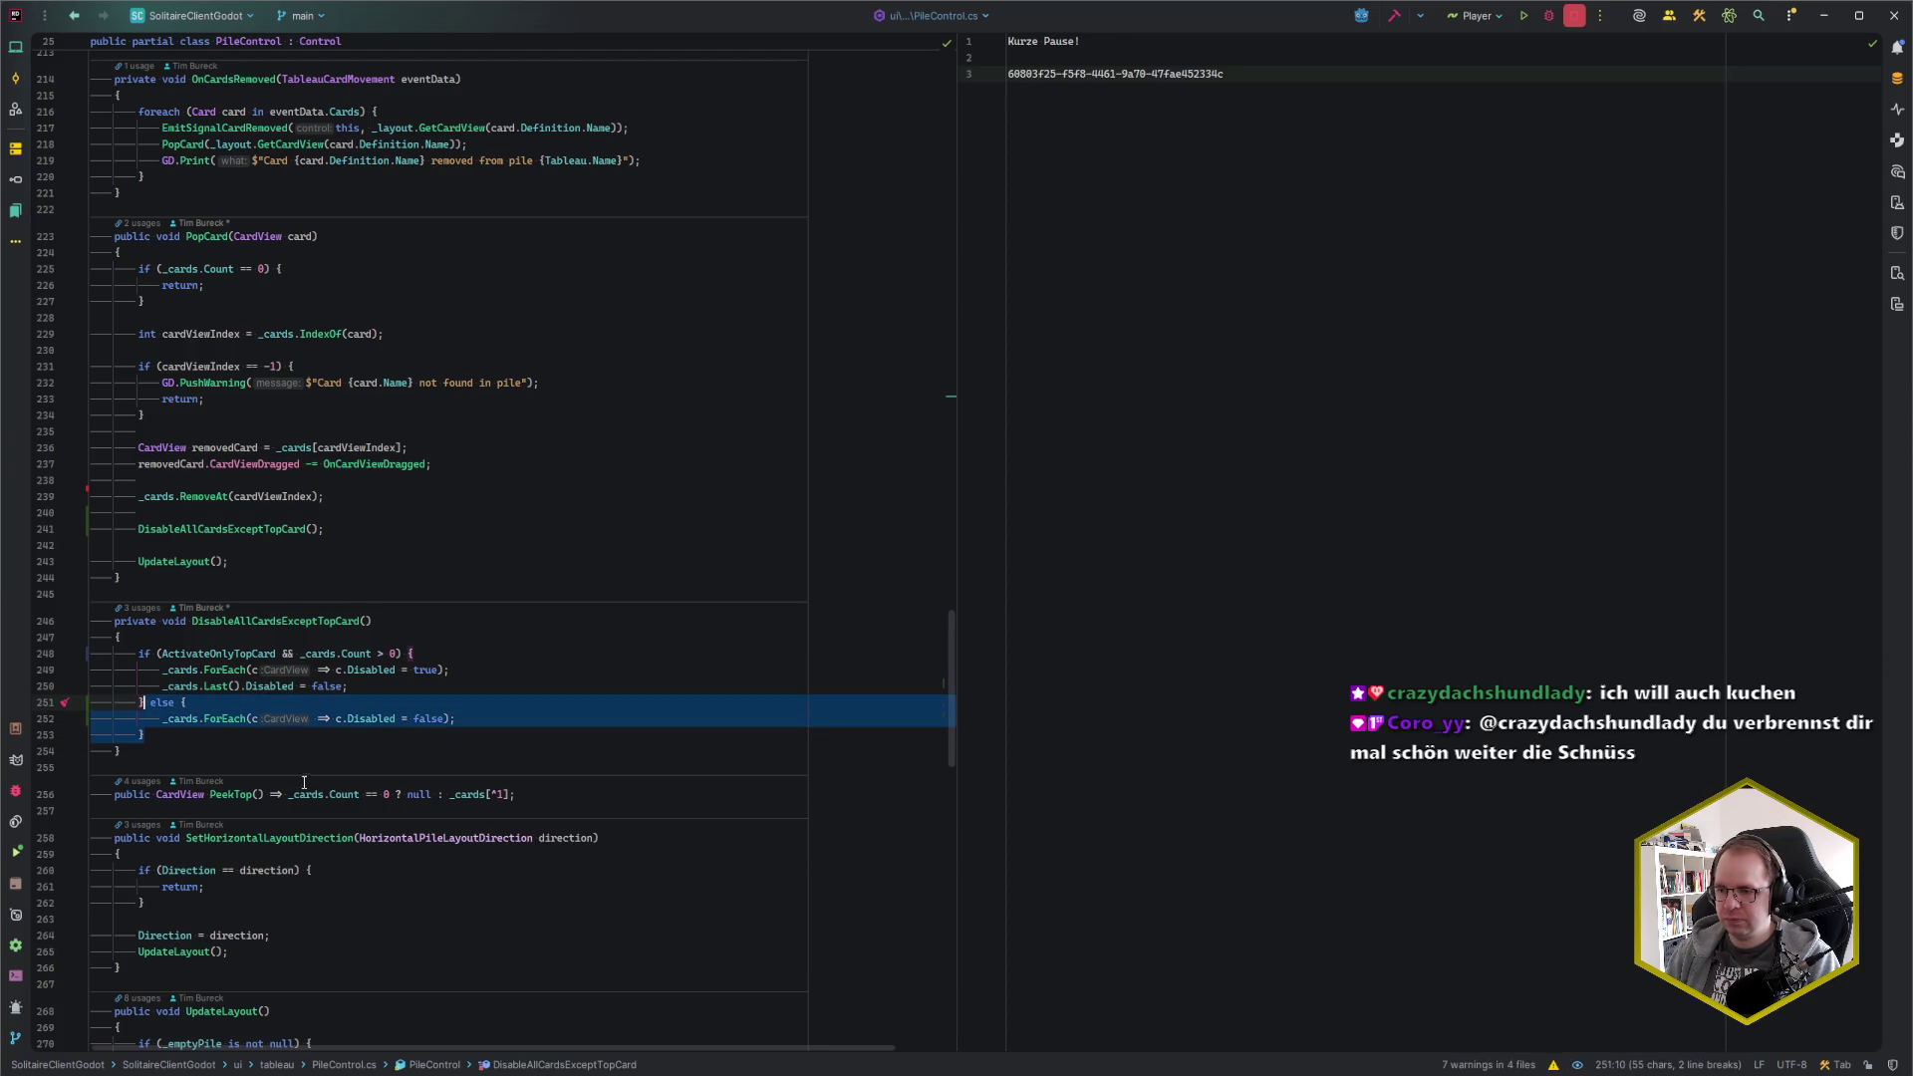
key(Delete)
key(shift+Up)
key(shift+Up)
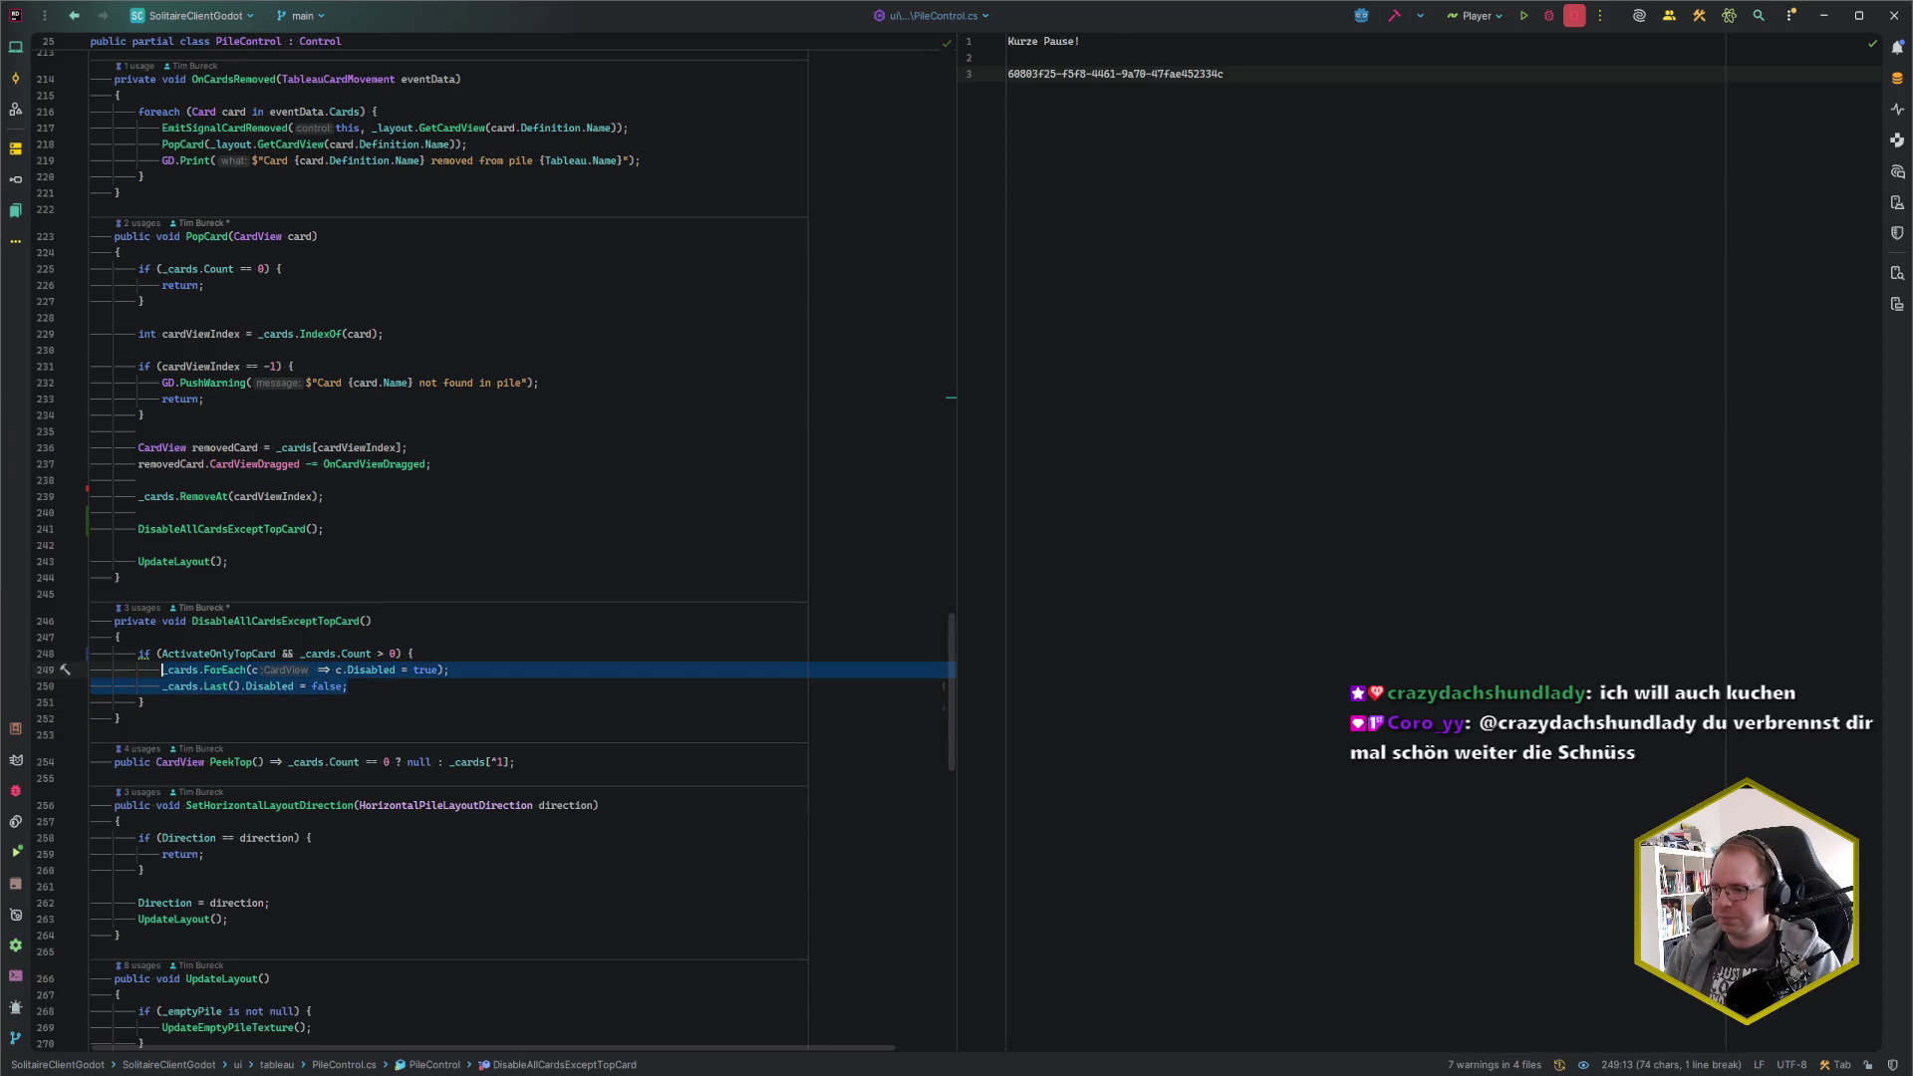
key(Delete)
key(ctrl+z)
scroll(263, 570, up, 2)
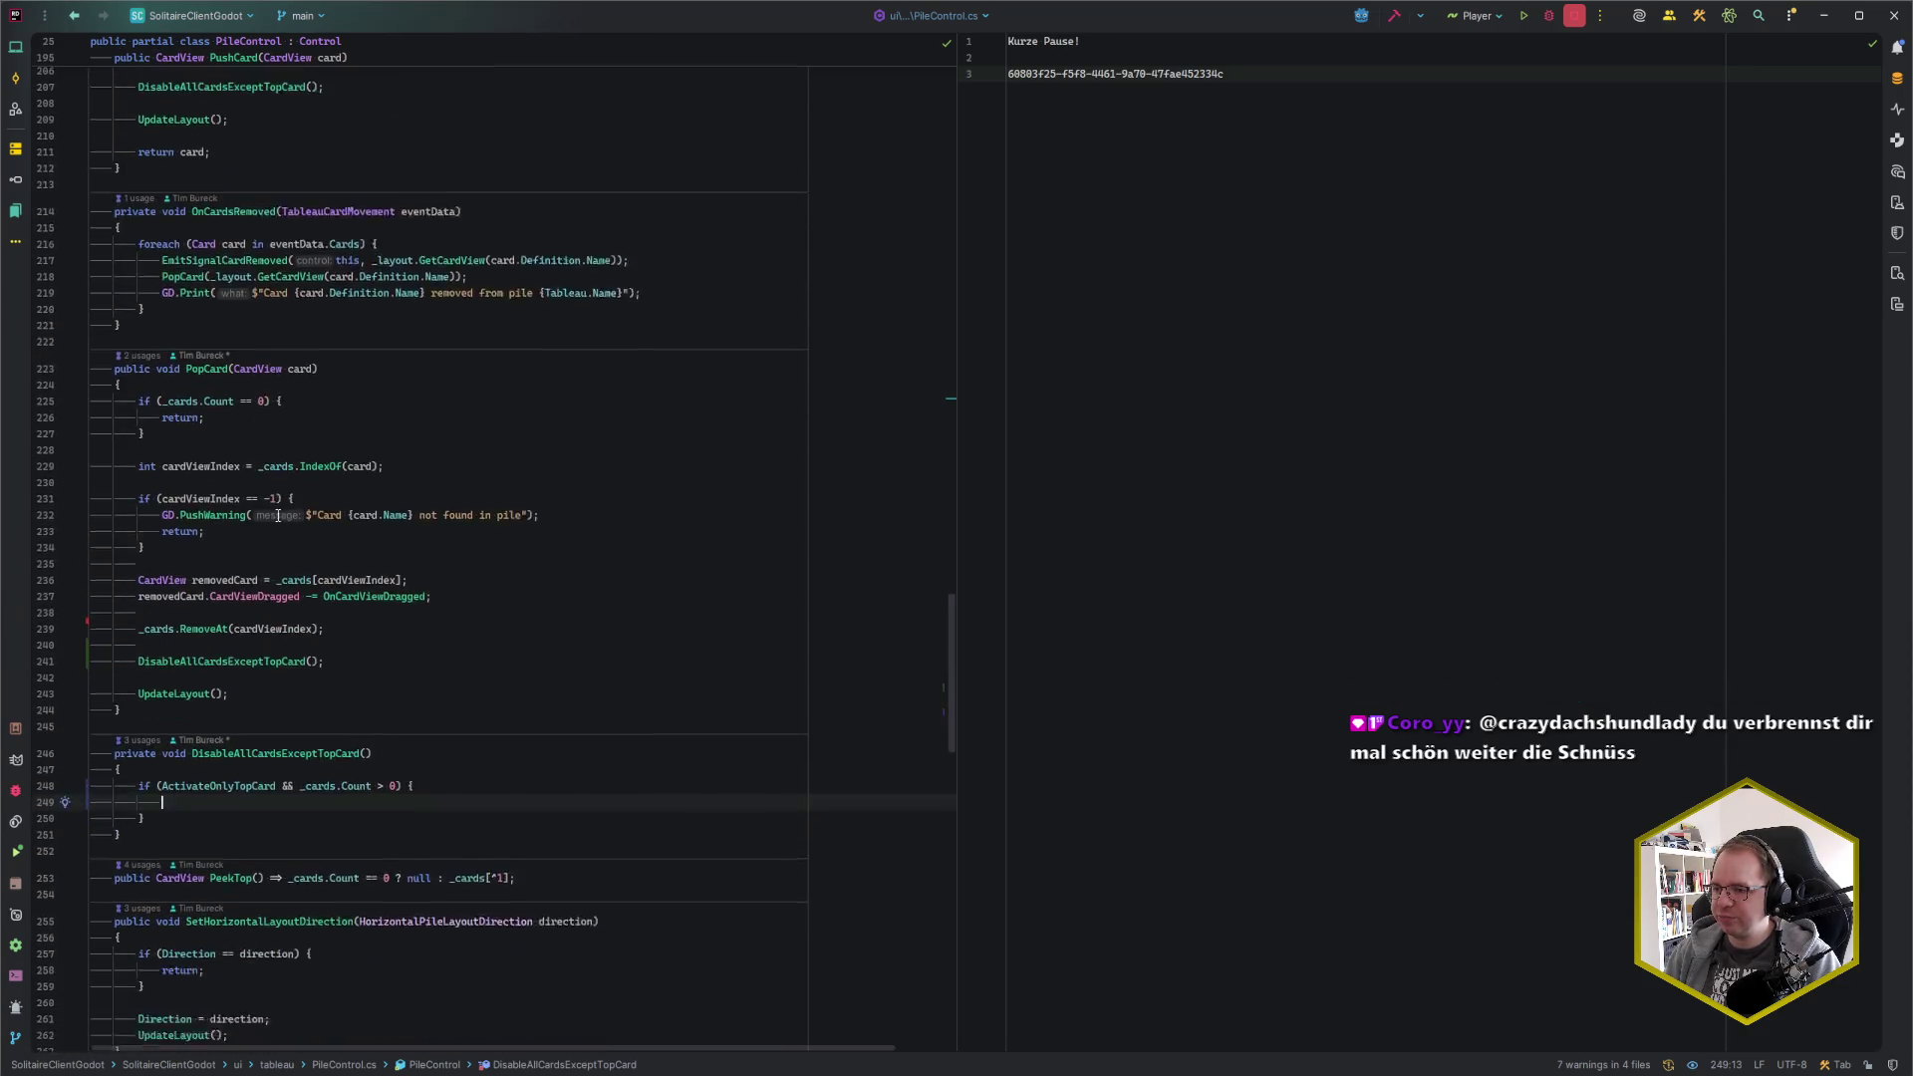
key(ctrl+z)
key(ctrl+z)
key(ctrl+z)
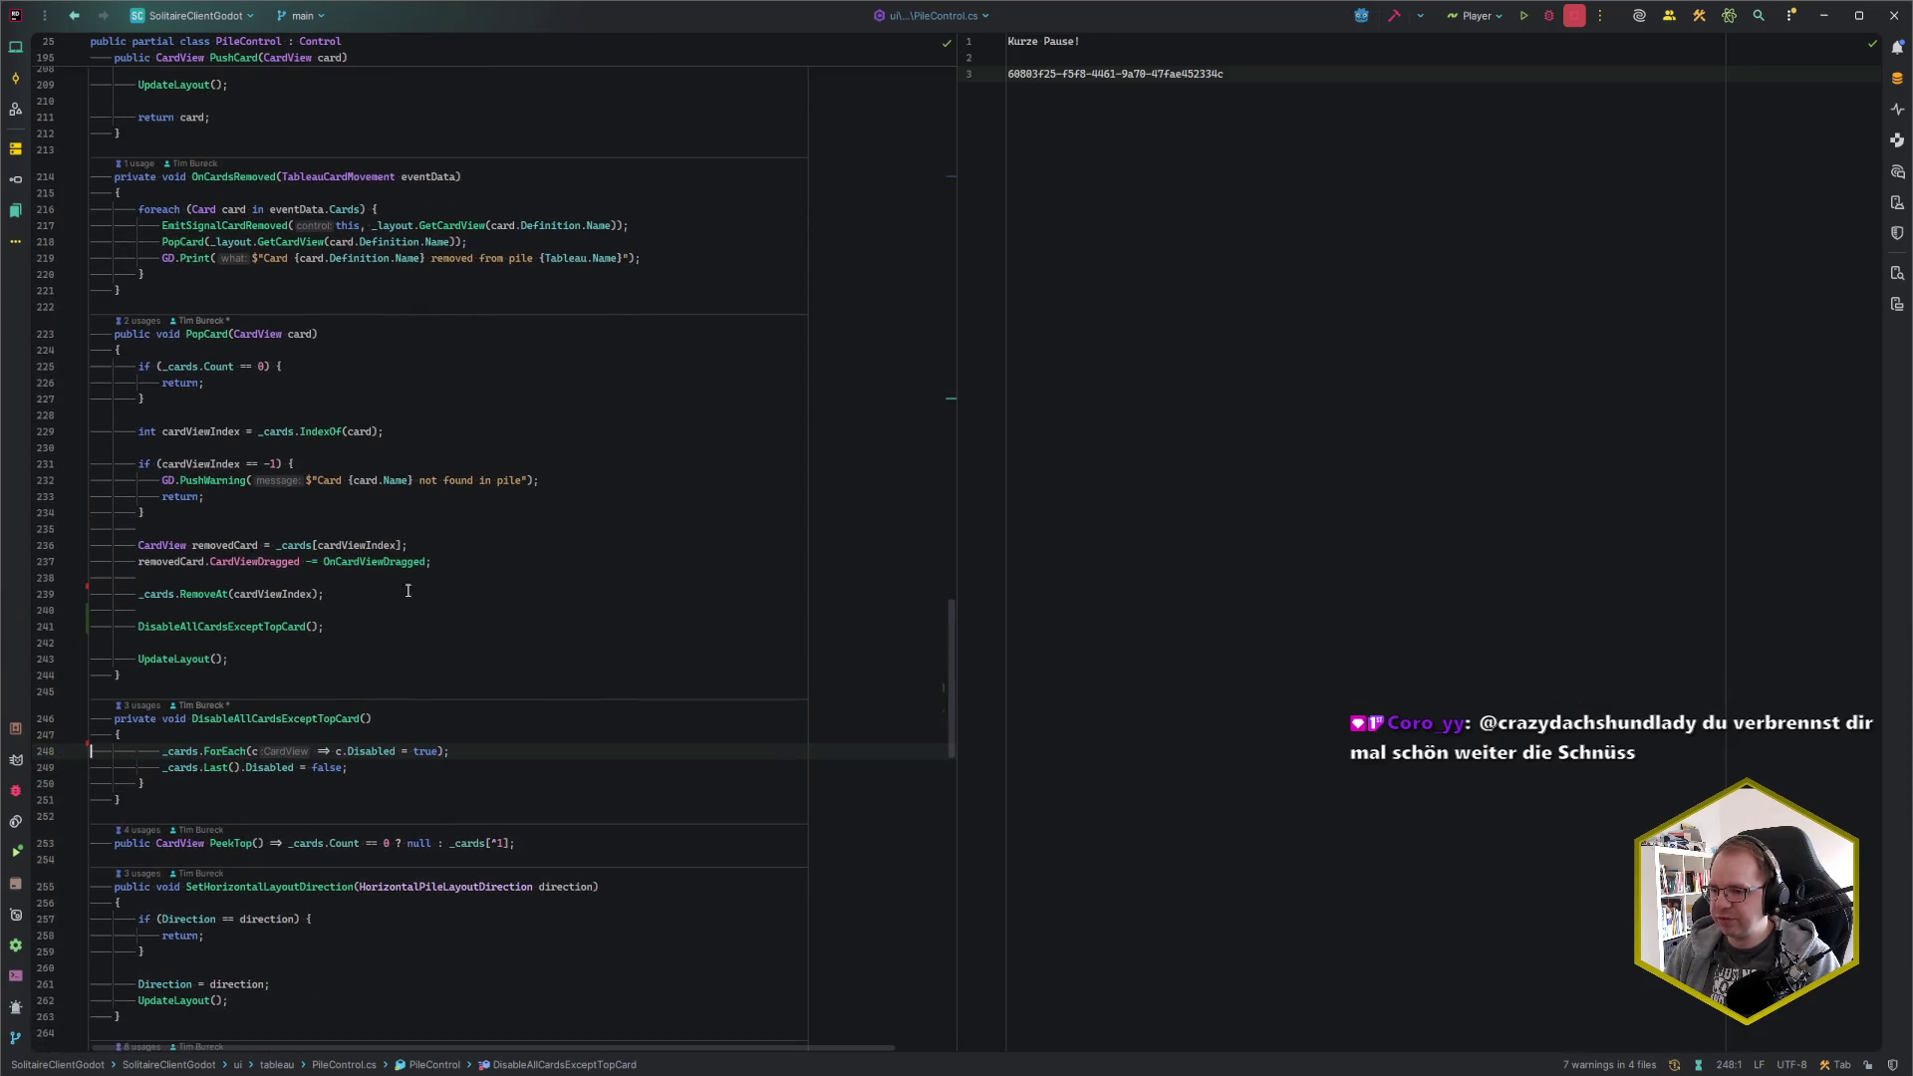
Experimentally wrap the DisableAllCardsExceptTopCard call in PushCard in the top-card condition
scroll(243, 397, up, 7)
click(141, 398)
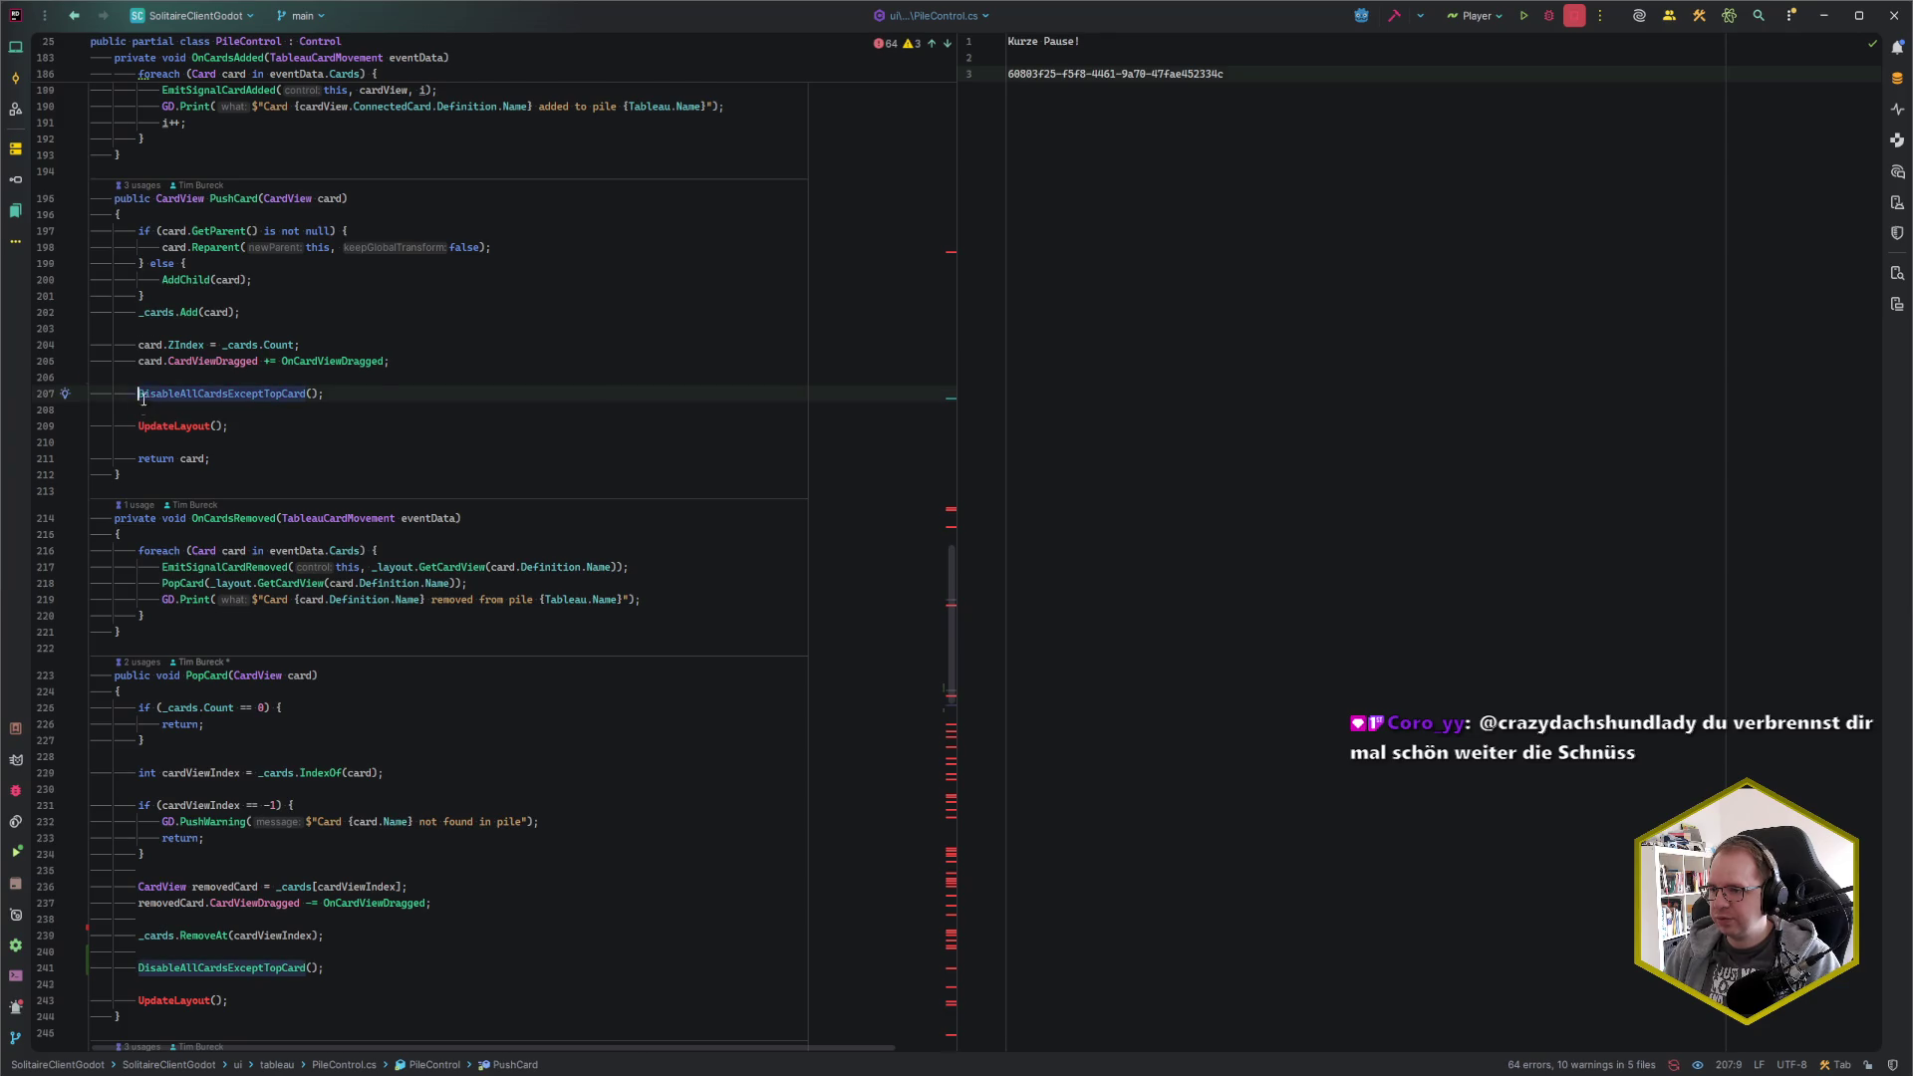
key(ctrl+z)
key(Return)
text(})
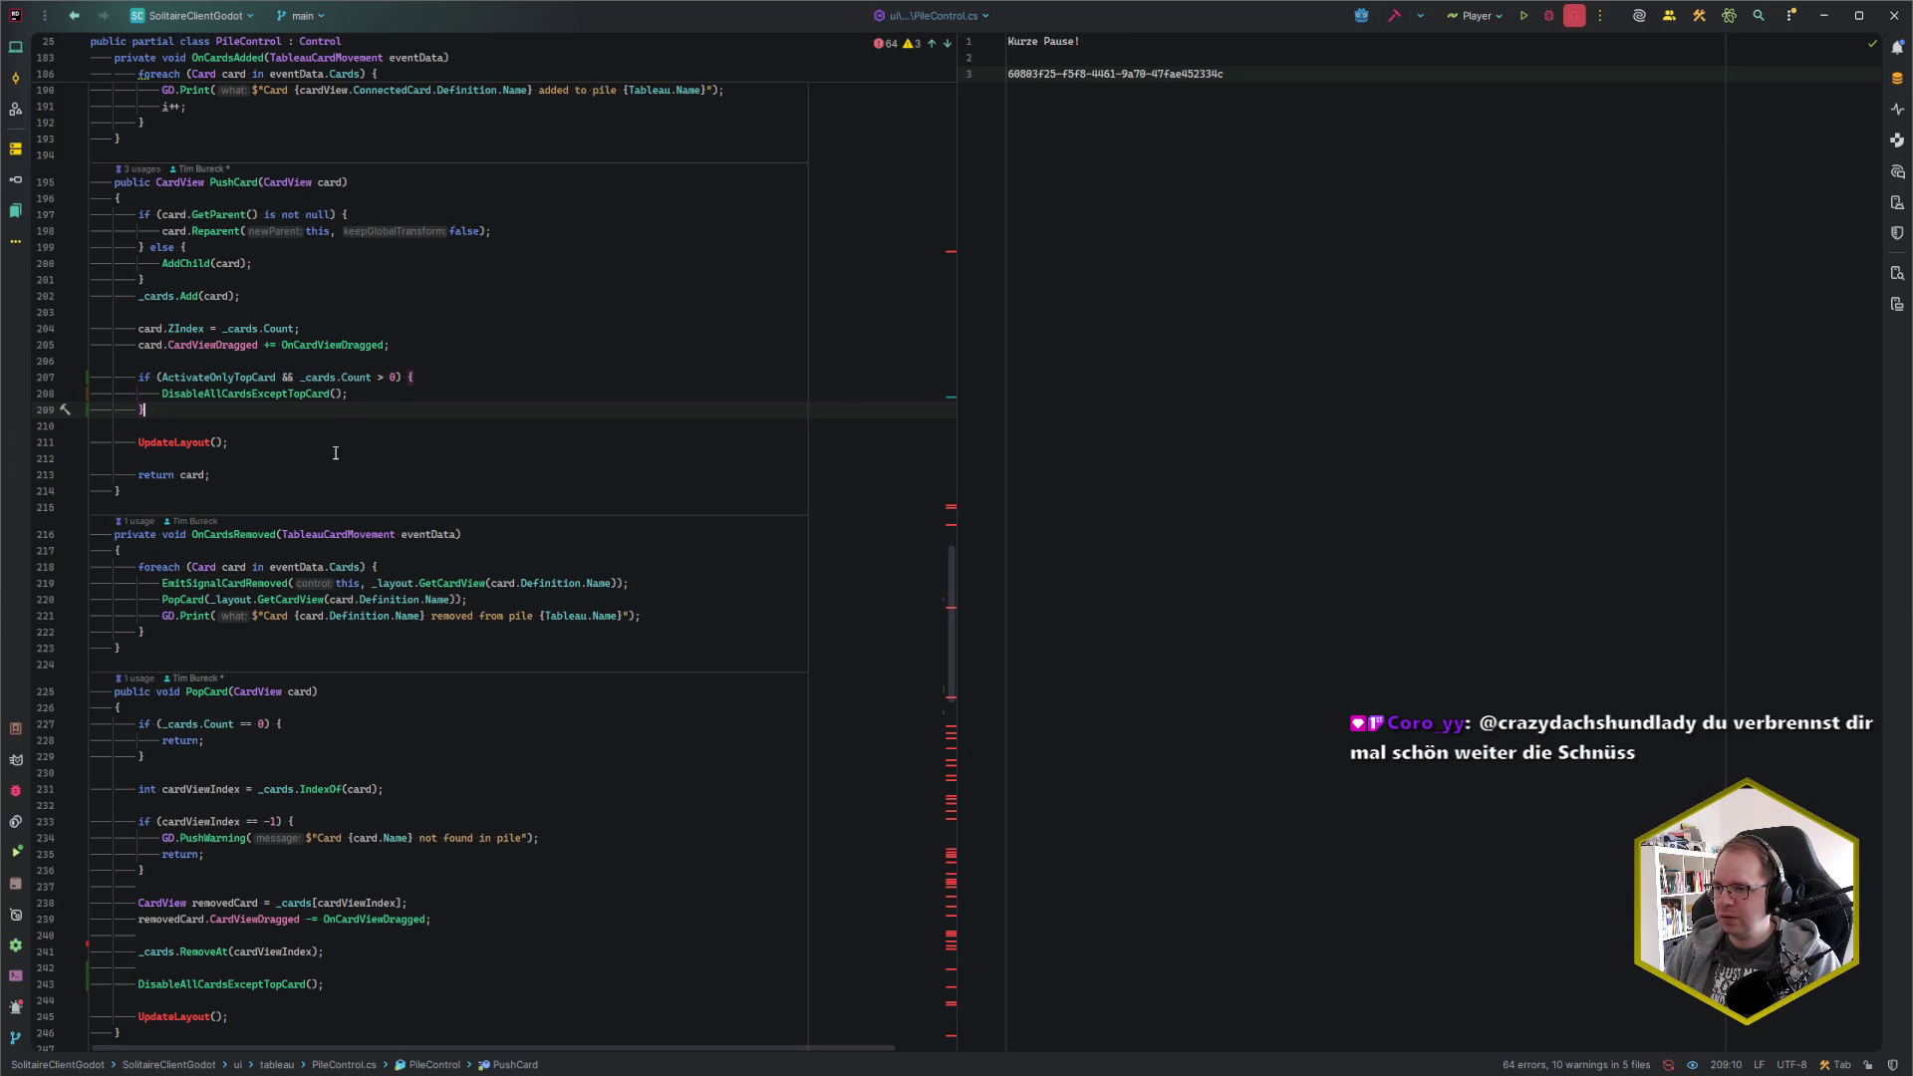
Undo the PushCard edit and restore the else branch re-enabling all cards
scroll(337, 449, down, 7)
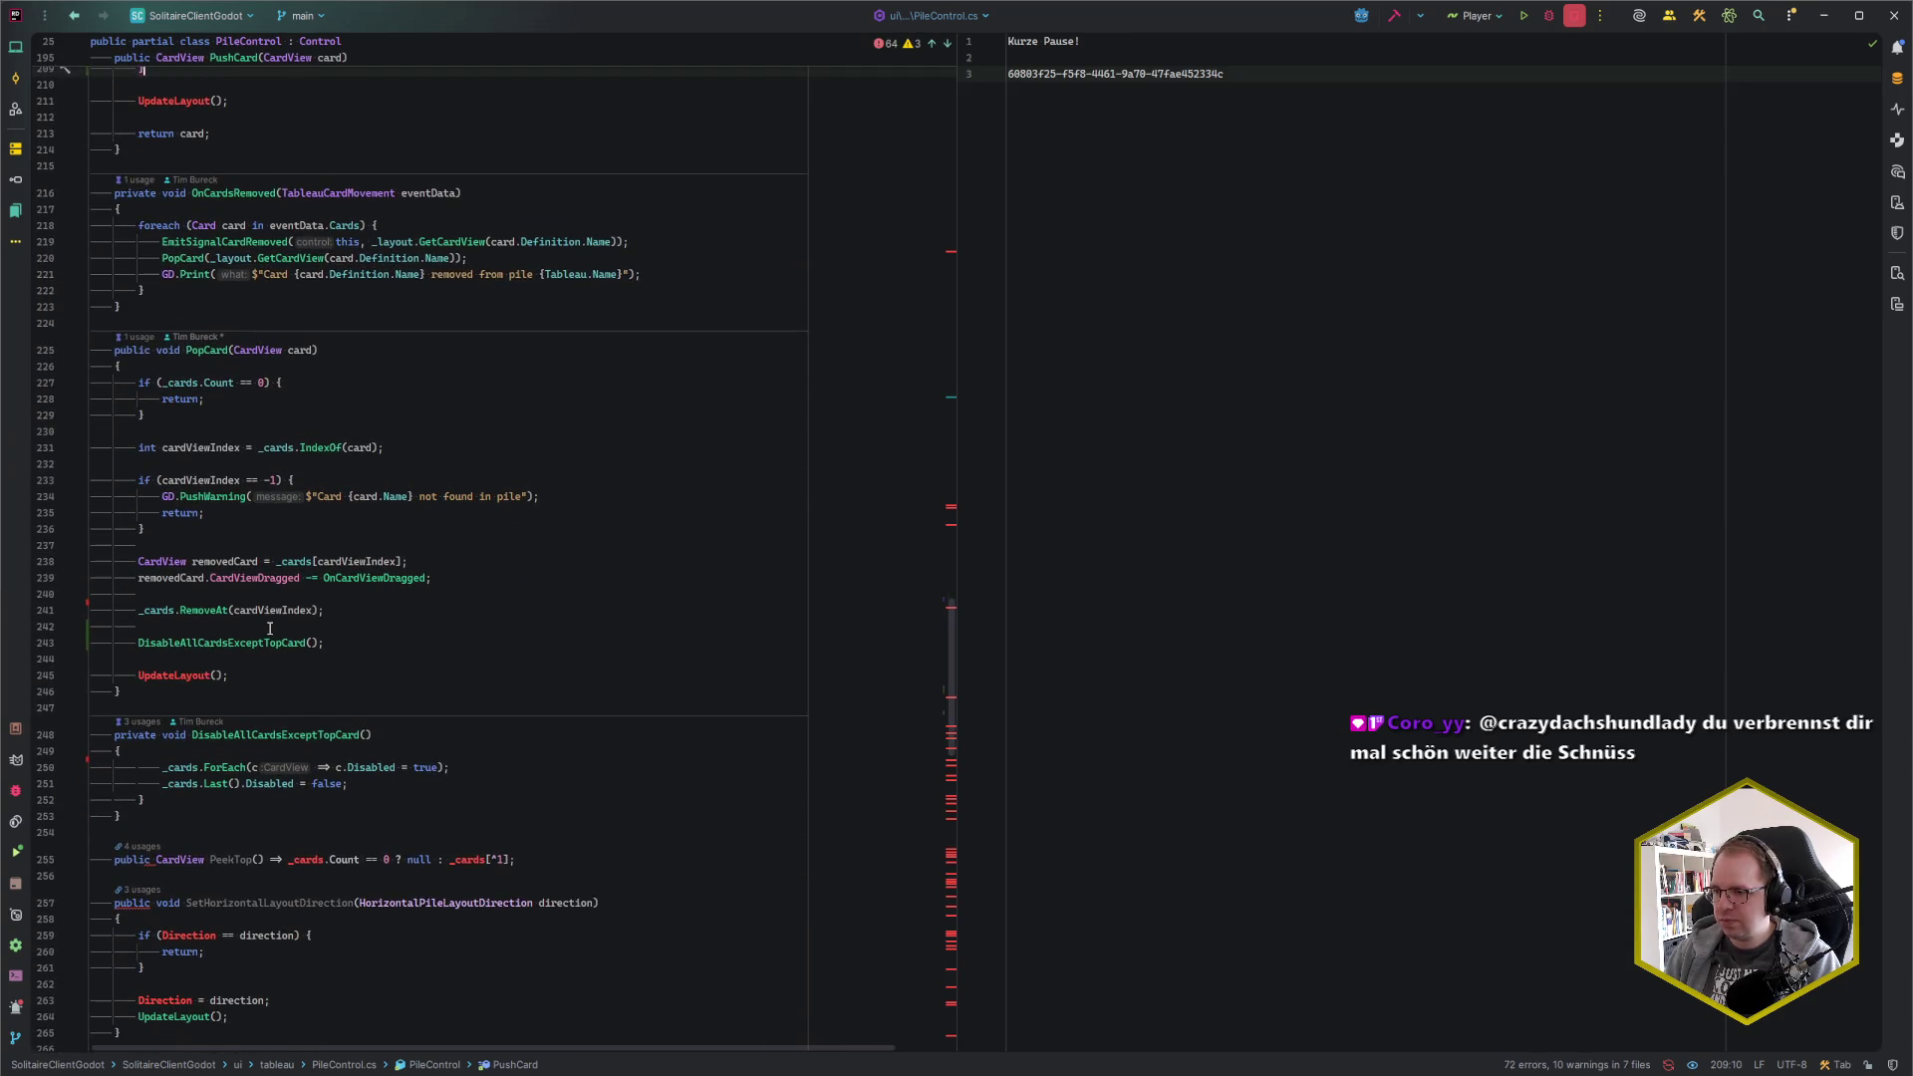
click(181, 803)
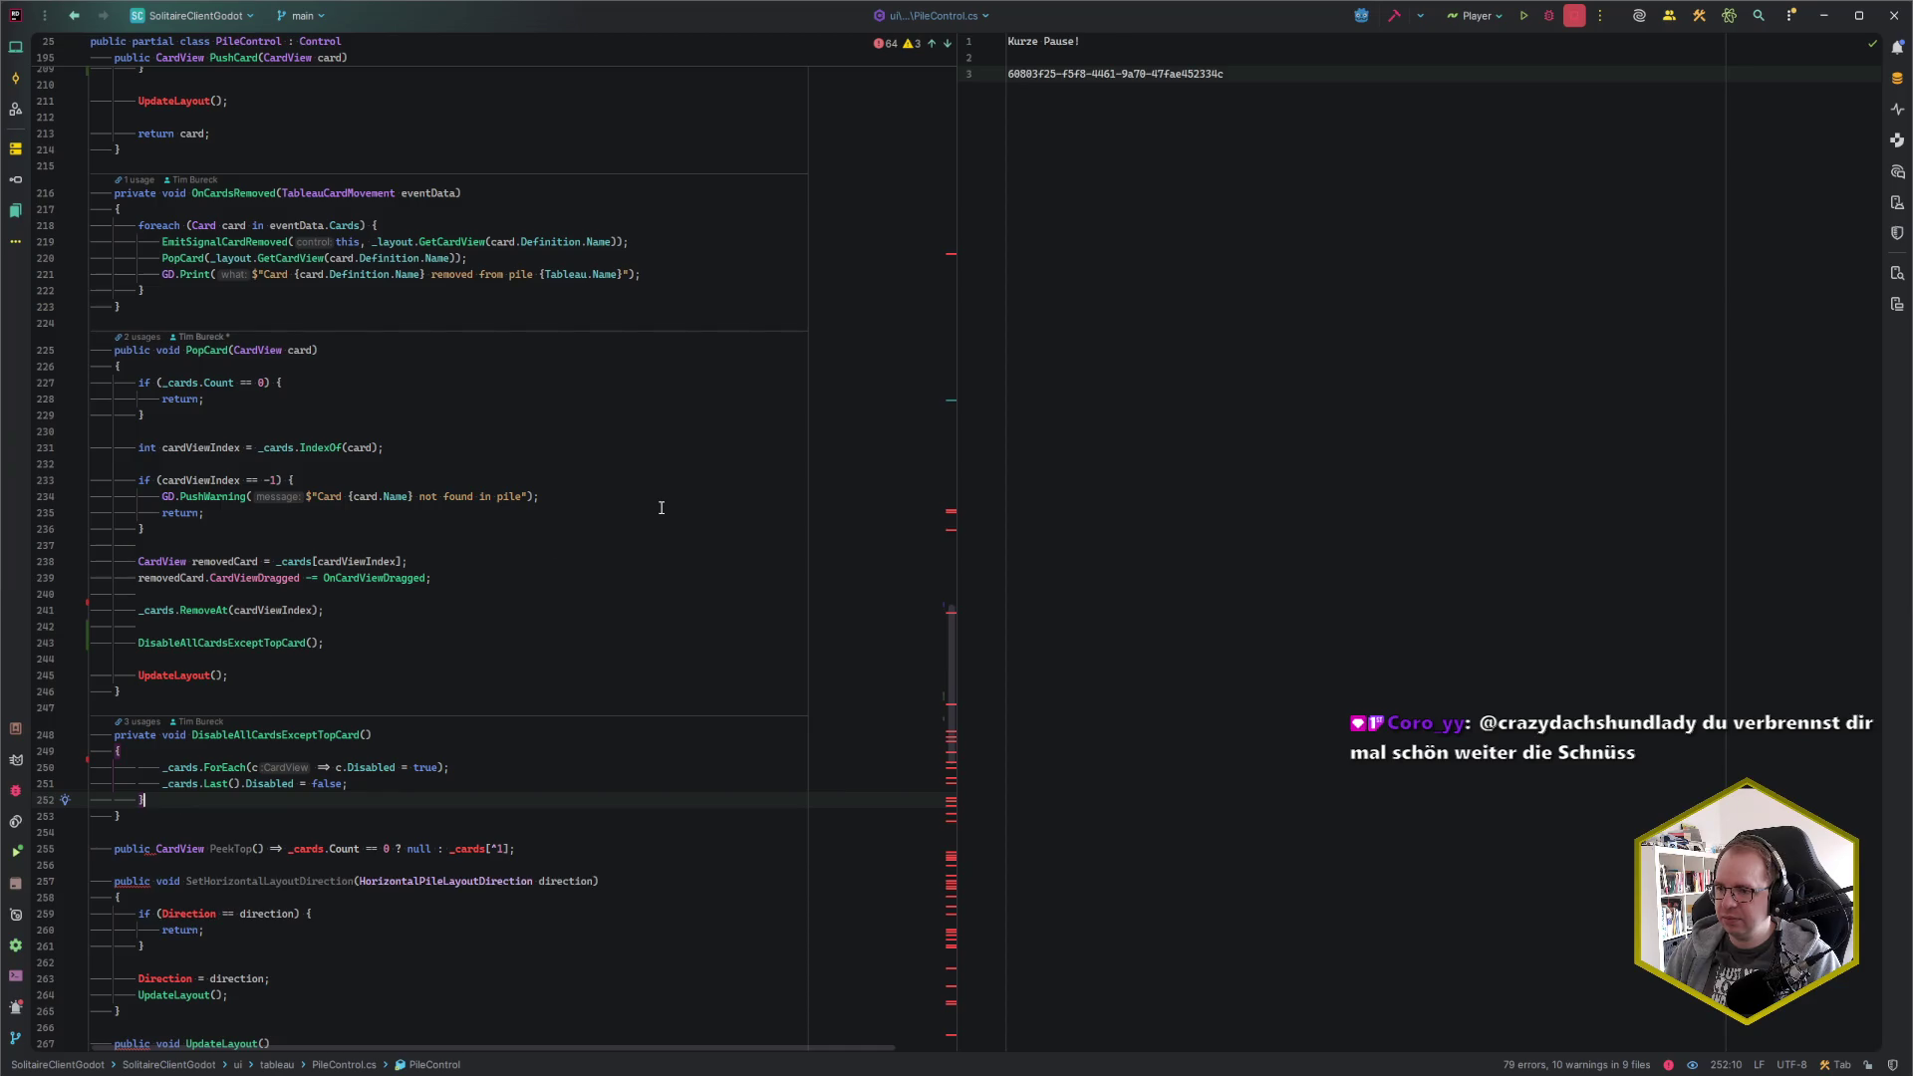
key(ctrl+alt+Left)
key(ctrl+z)
key(ctrl+z)
key(ctrl+z)
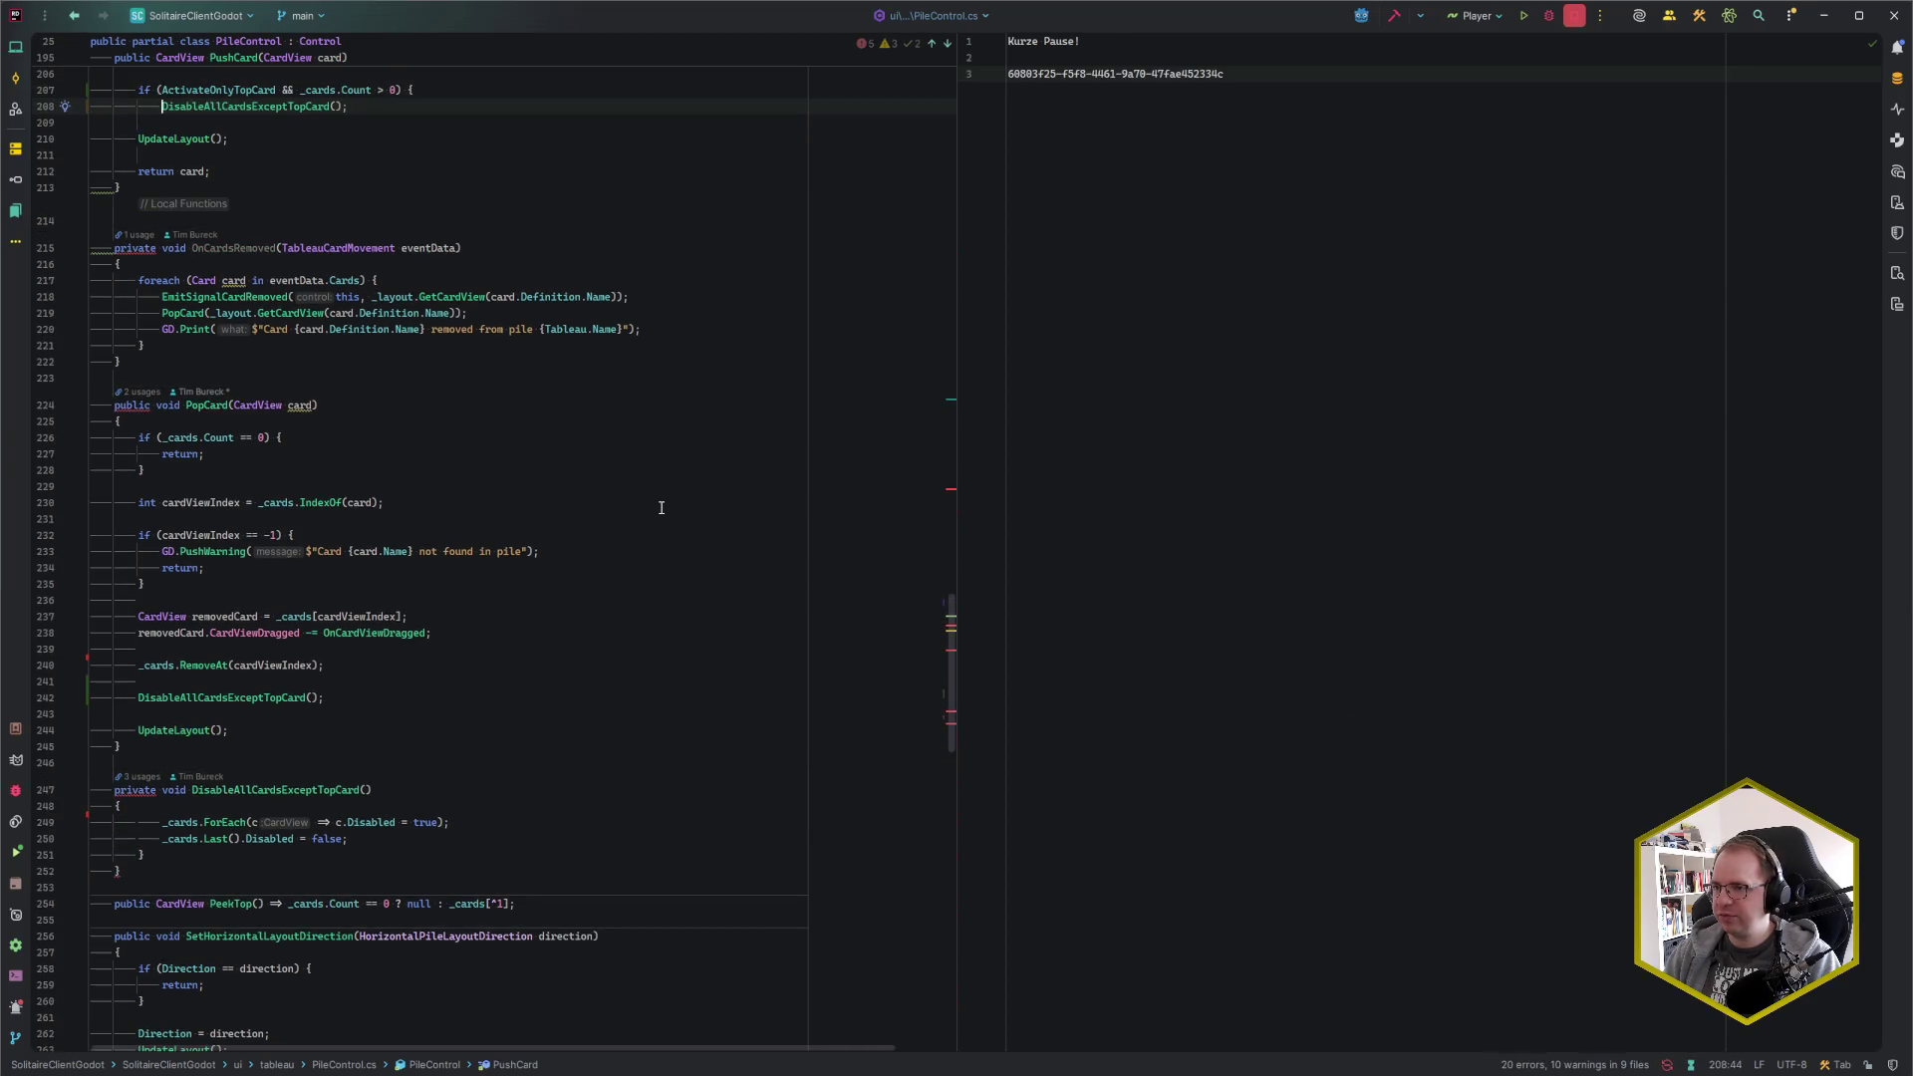
key(ctrl+z)
key(ctrl+z)
key(ctrl+z)
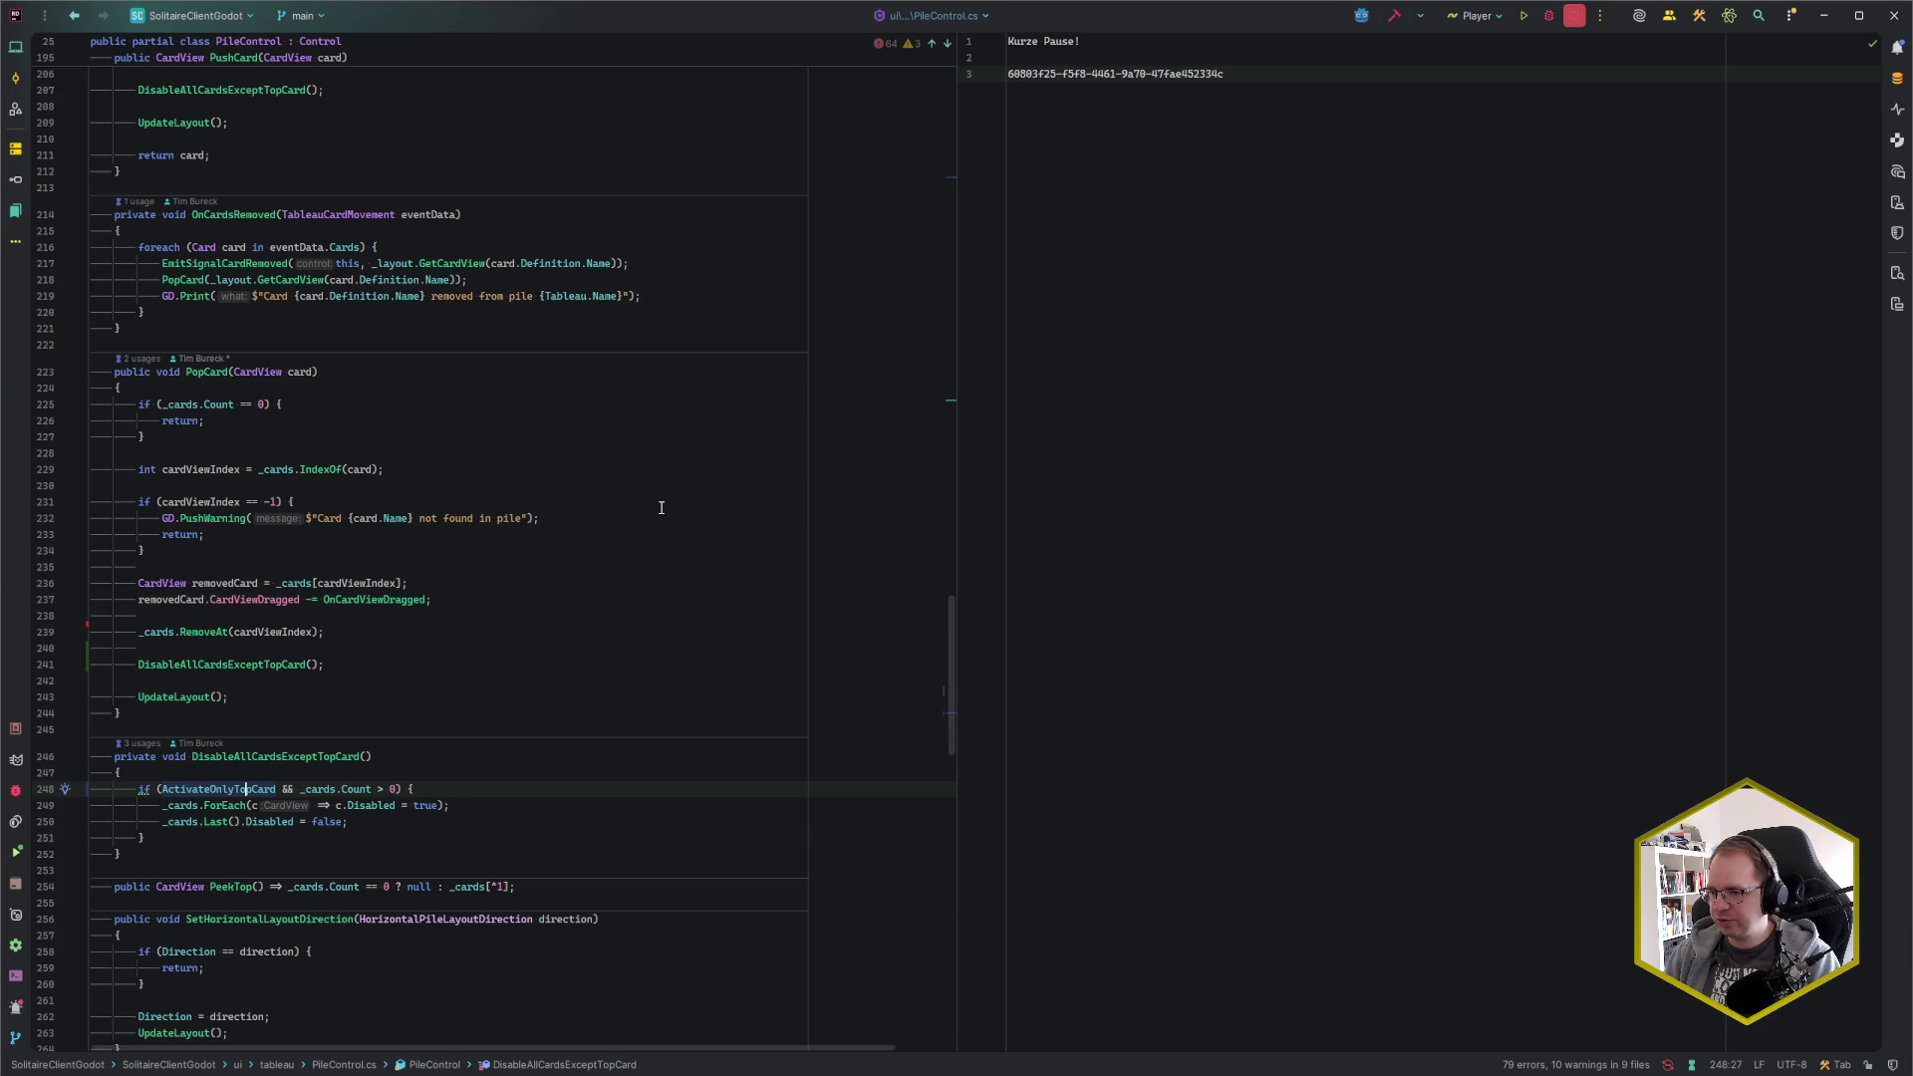
key(ctrl+shift+z)
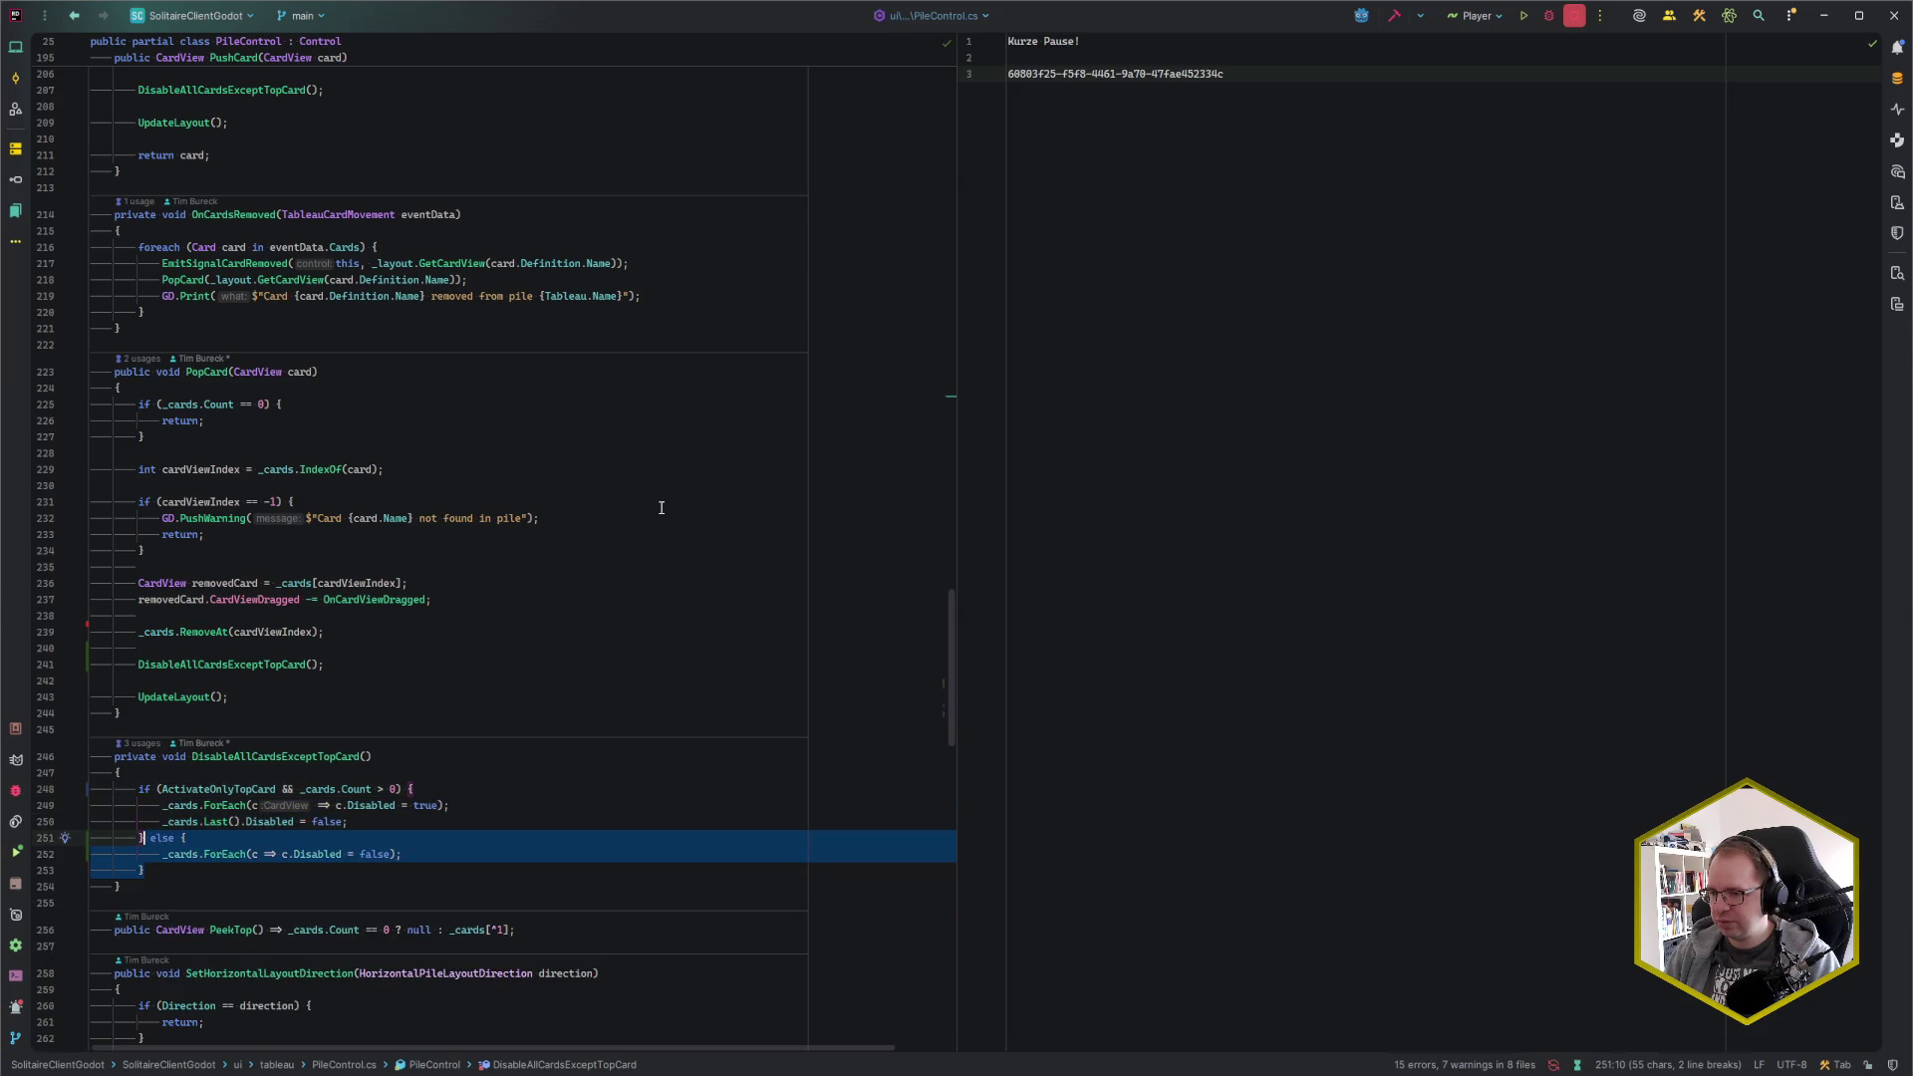
click(175, 870)
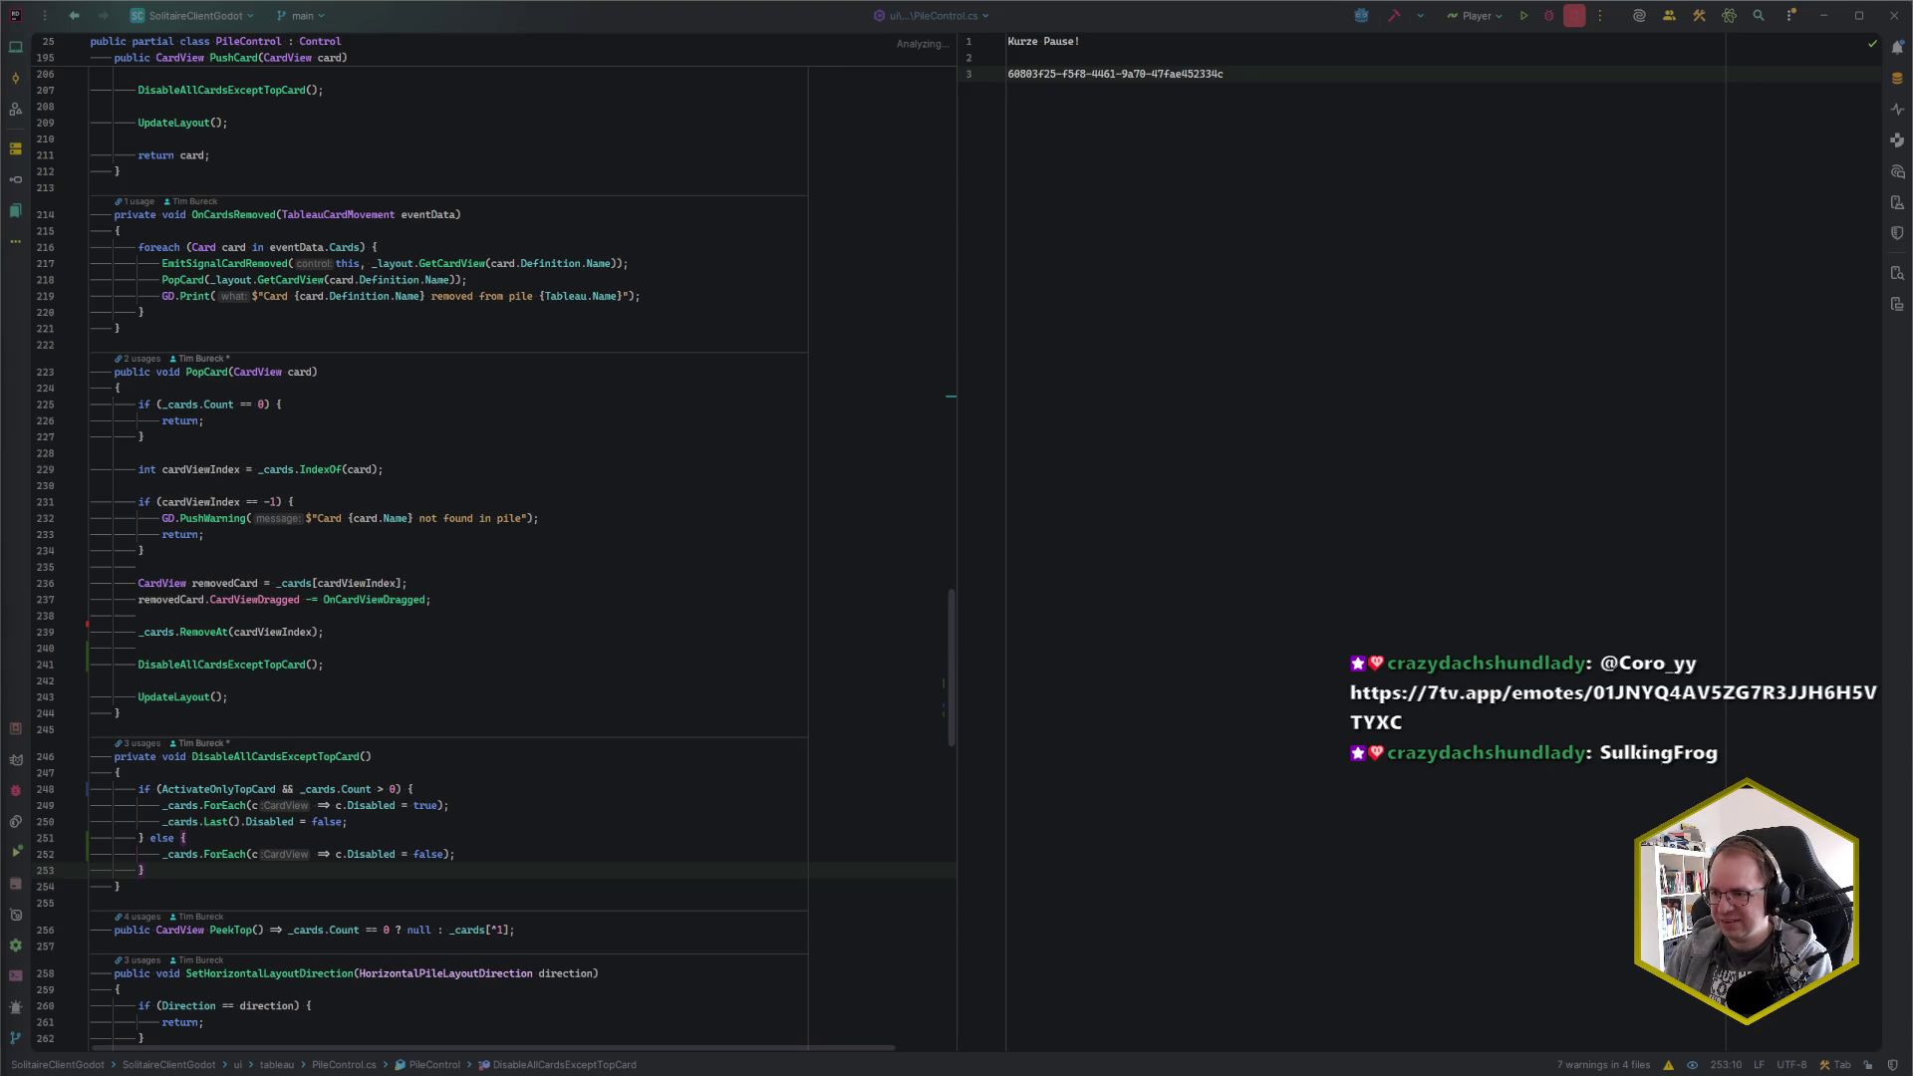
Put the caret after DisableAllCardsExceptTopCard(); on line 241 in PopCard and return to Godot
click(339, 667)
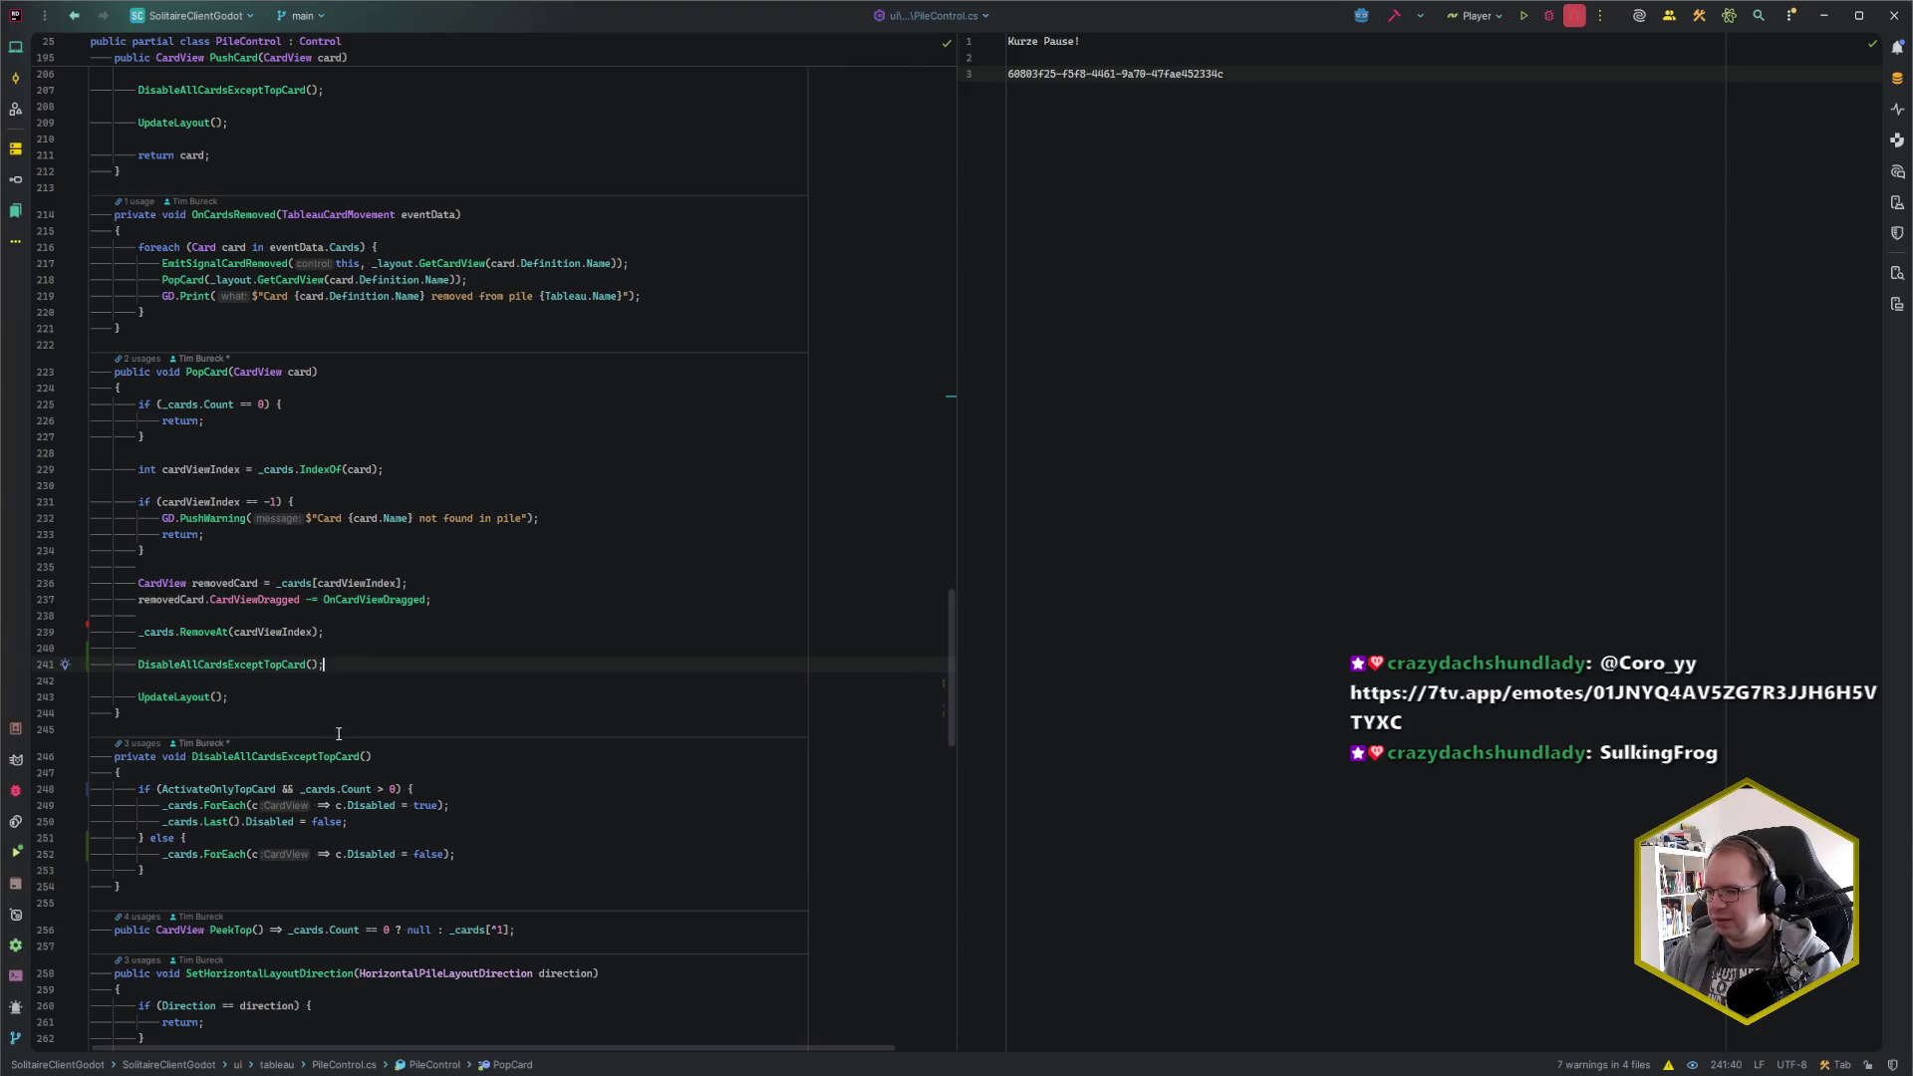
key(alt+Tab)
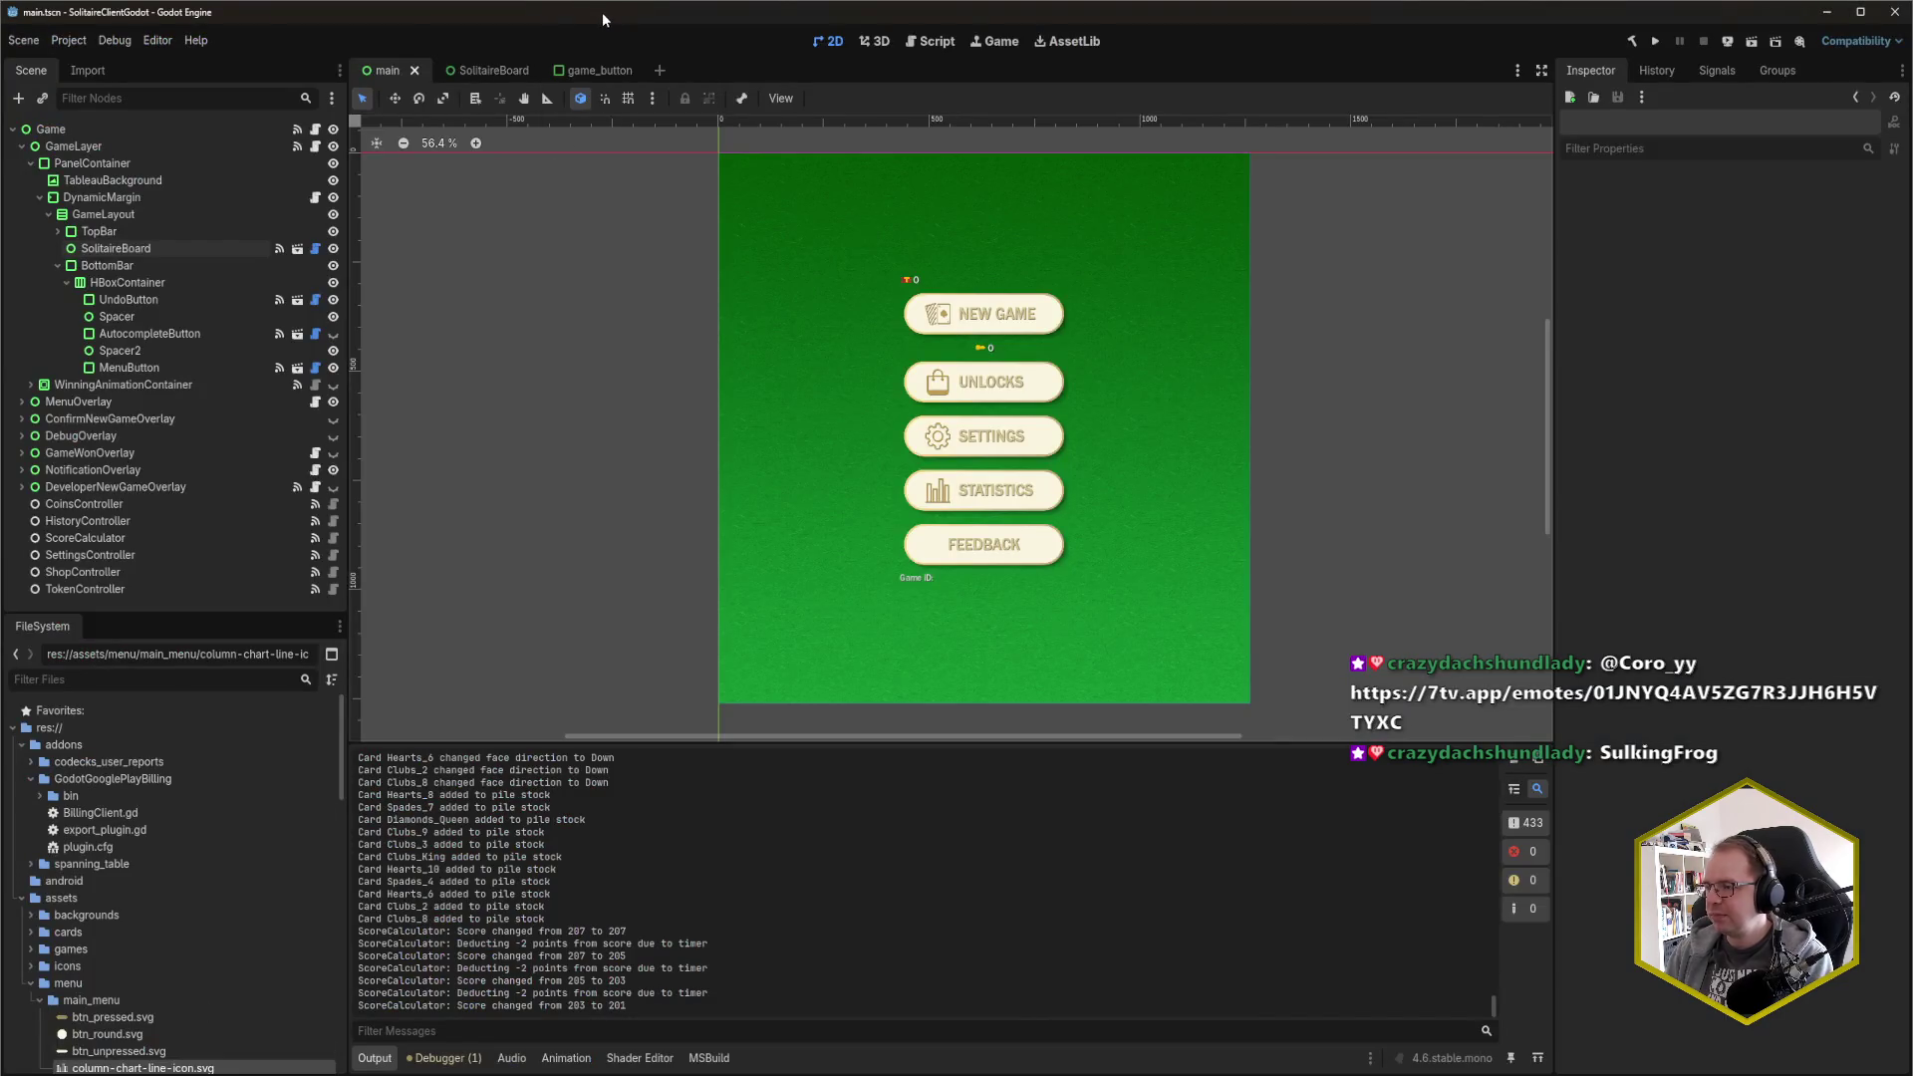
Build and run with F5, center the game window, and copy the game ID from pause.txt
key(F5)
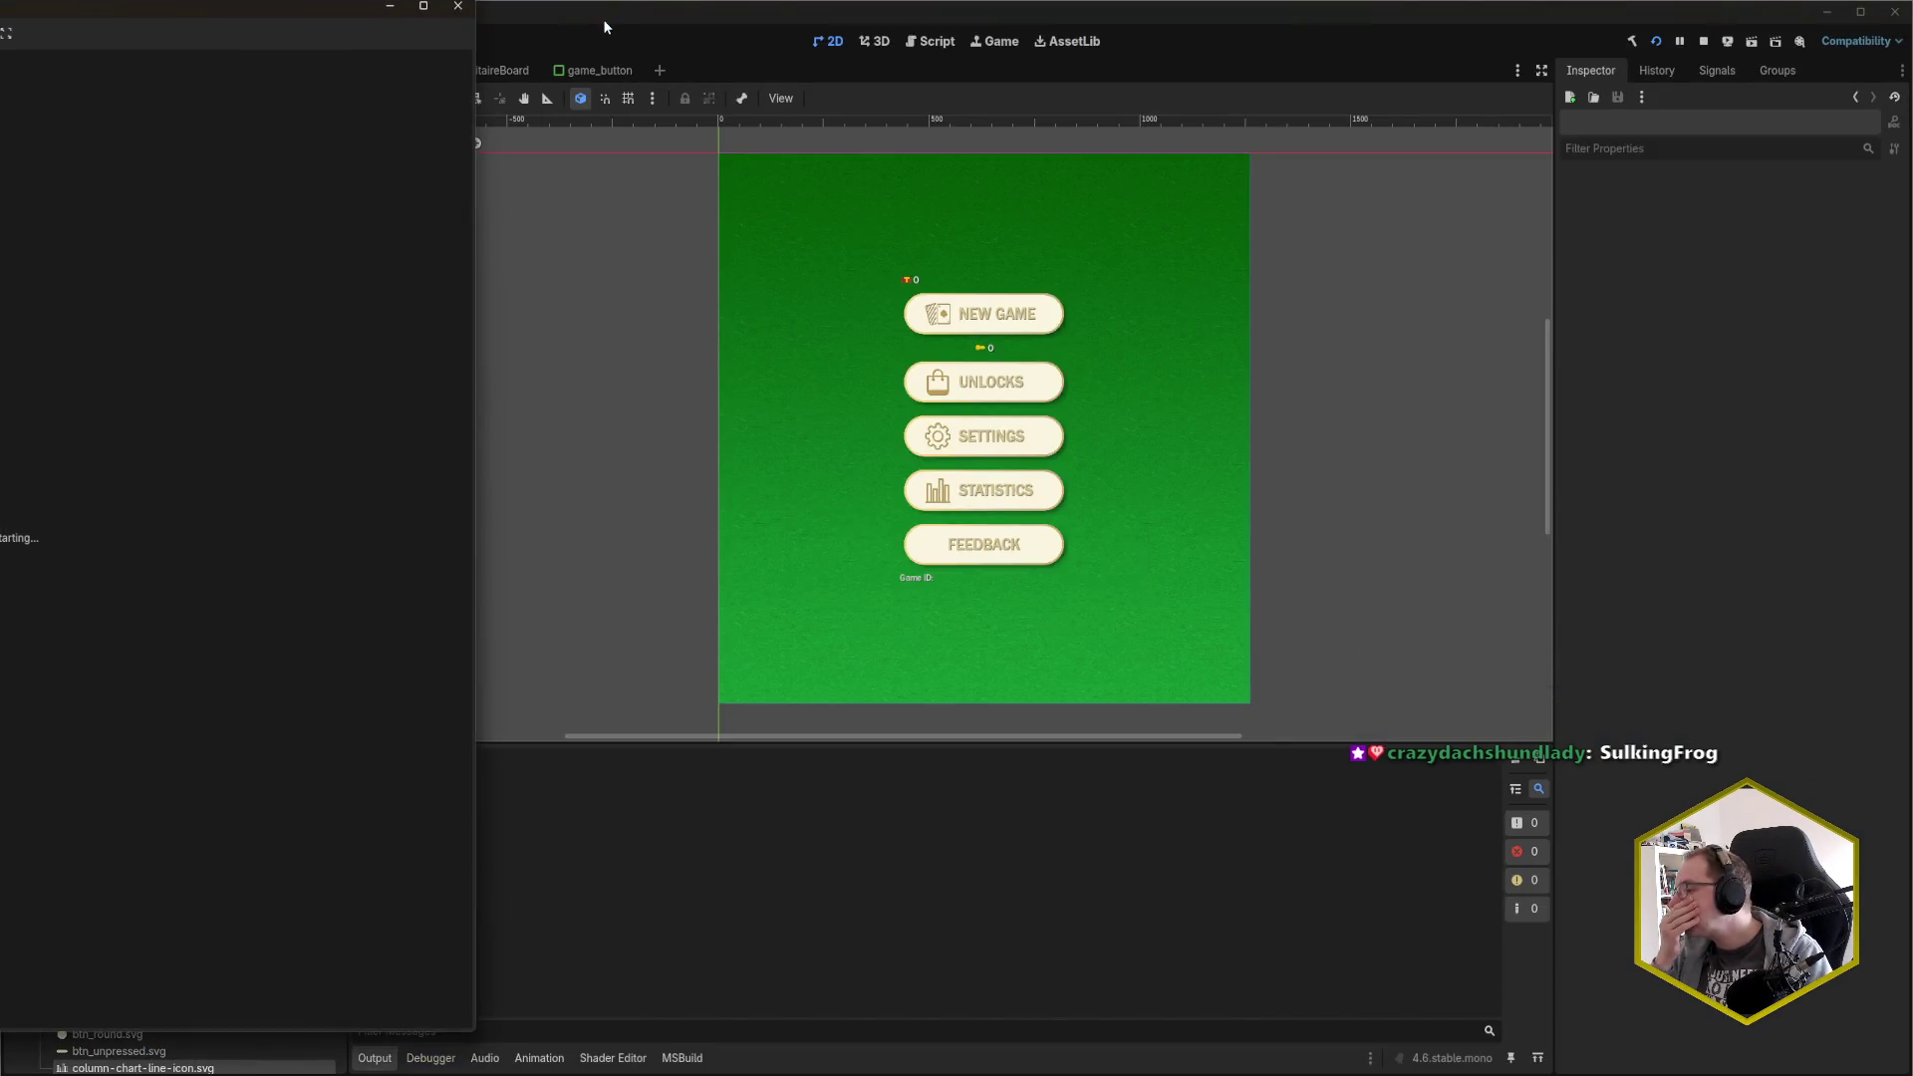
drag(100, 12, 954, 38)
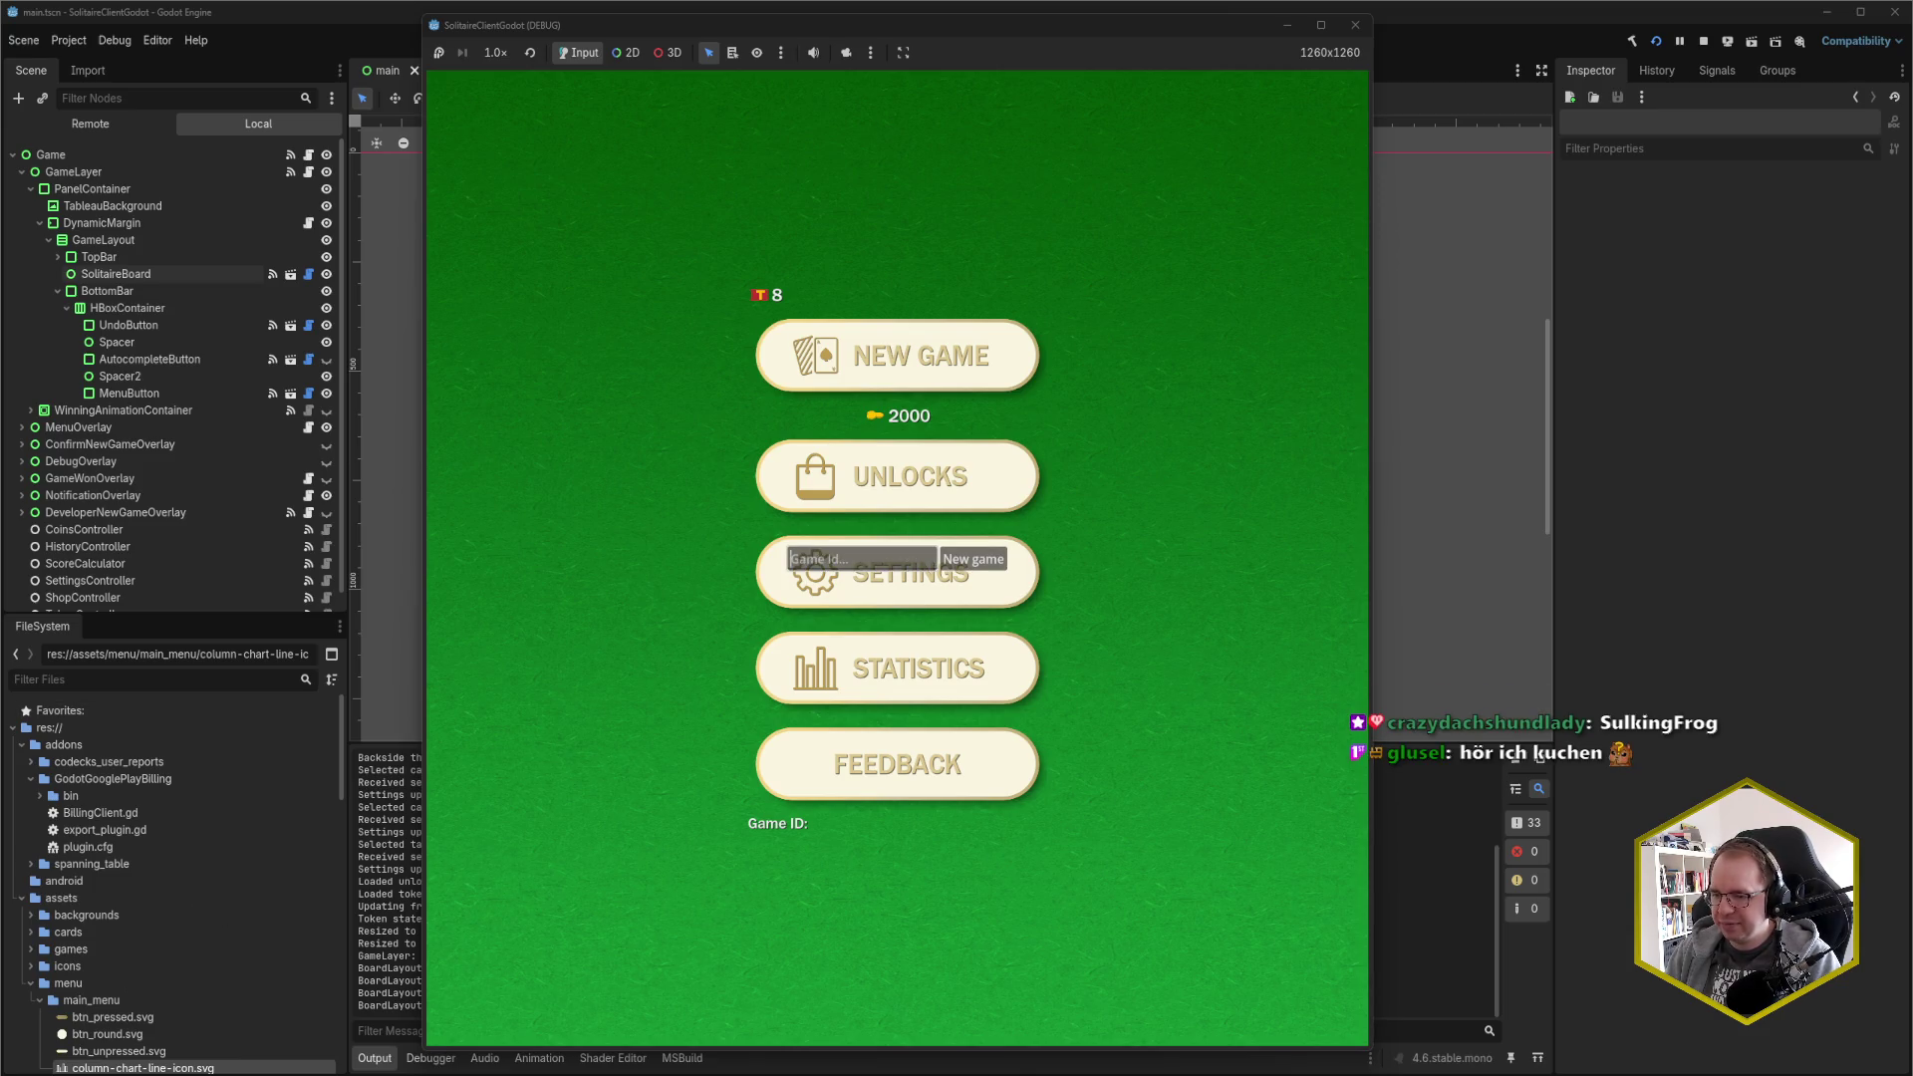
key(alt+Tab)
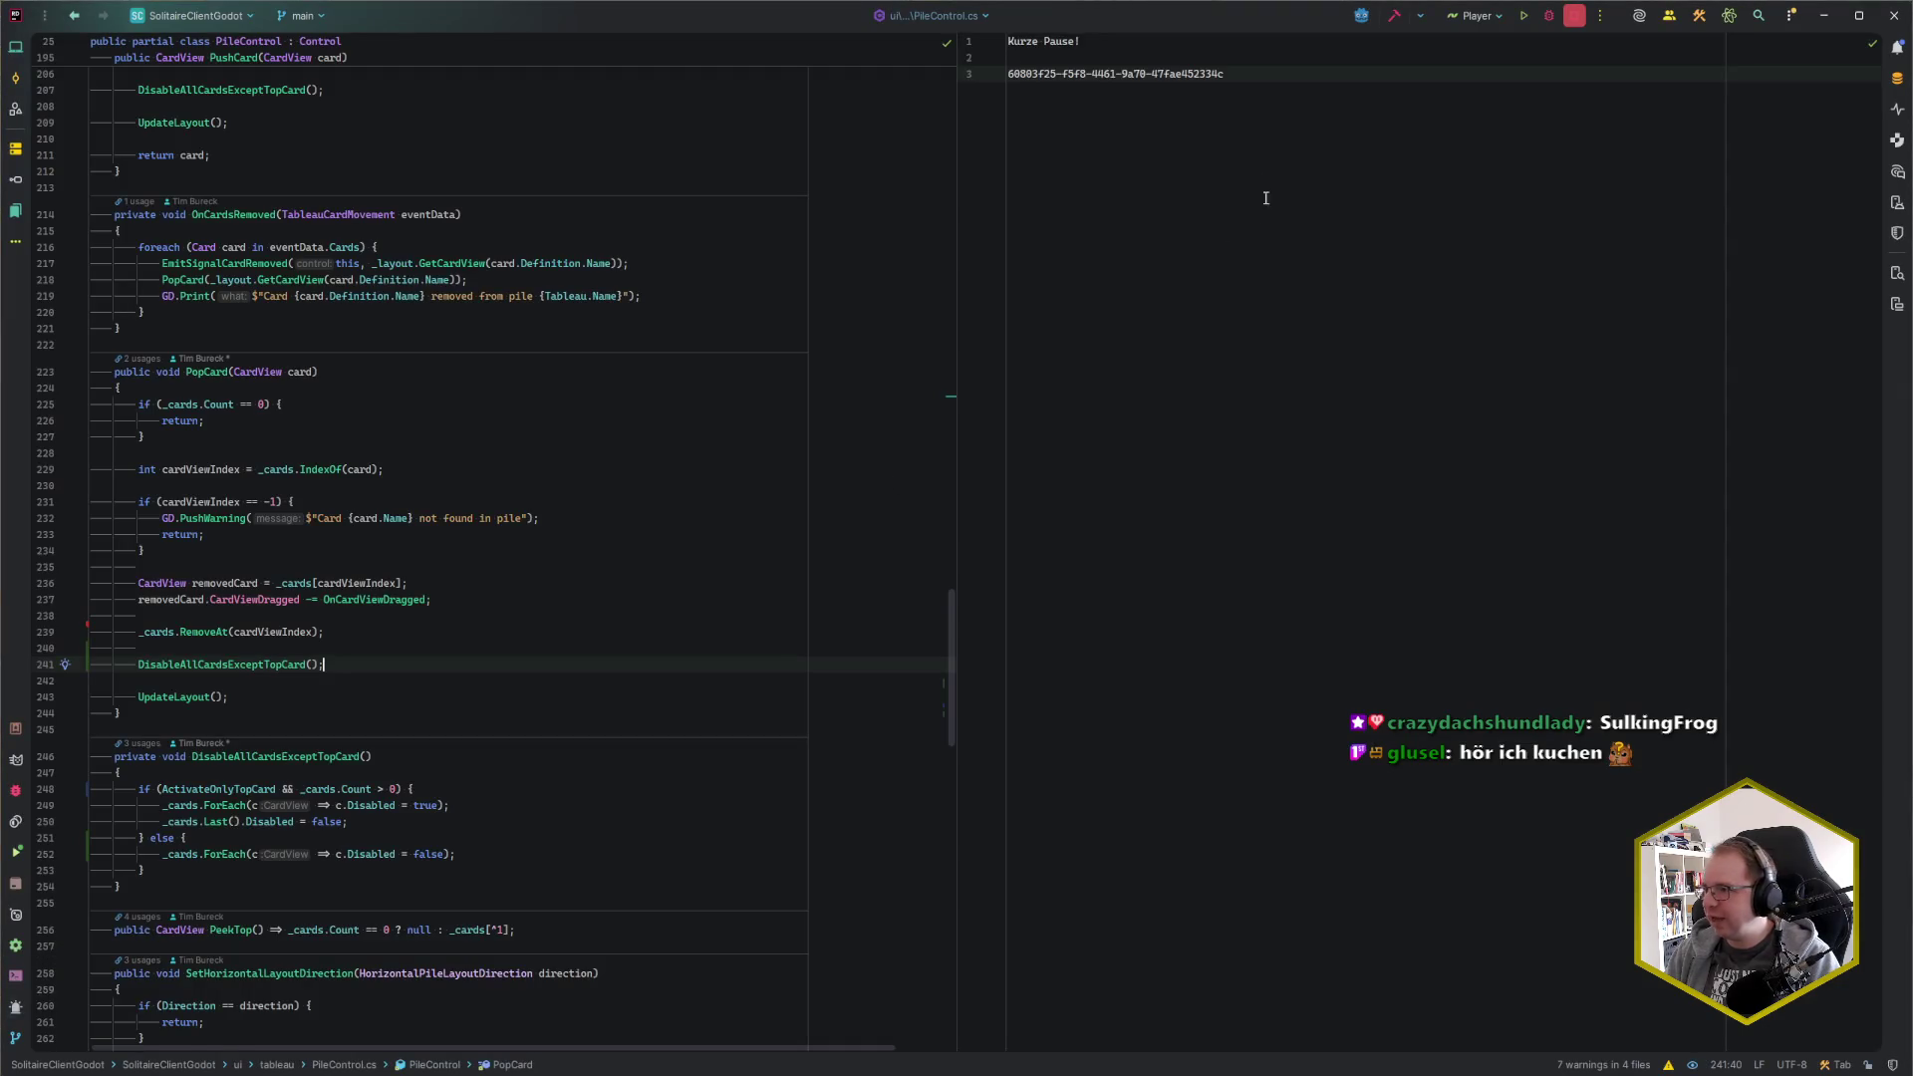
key(shift+Home)
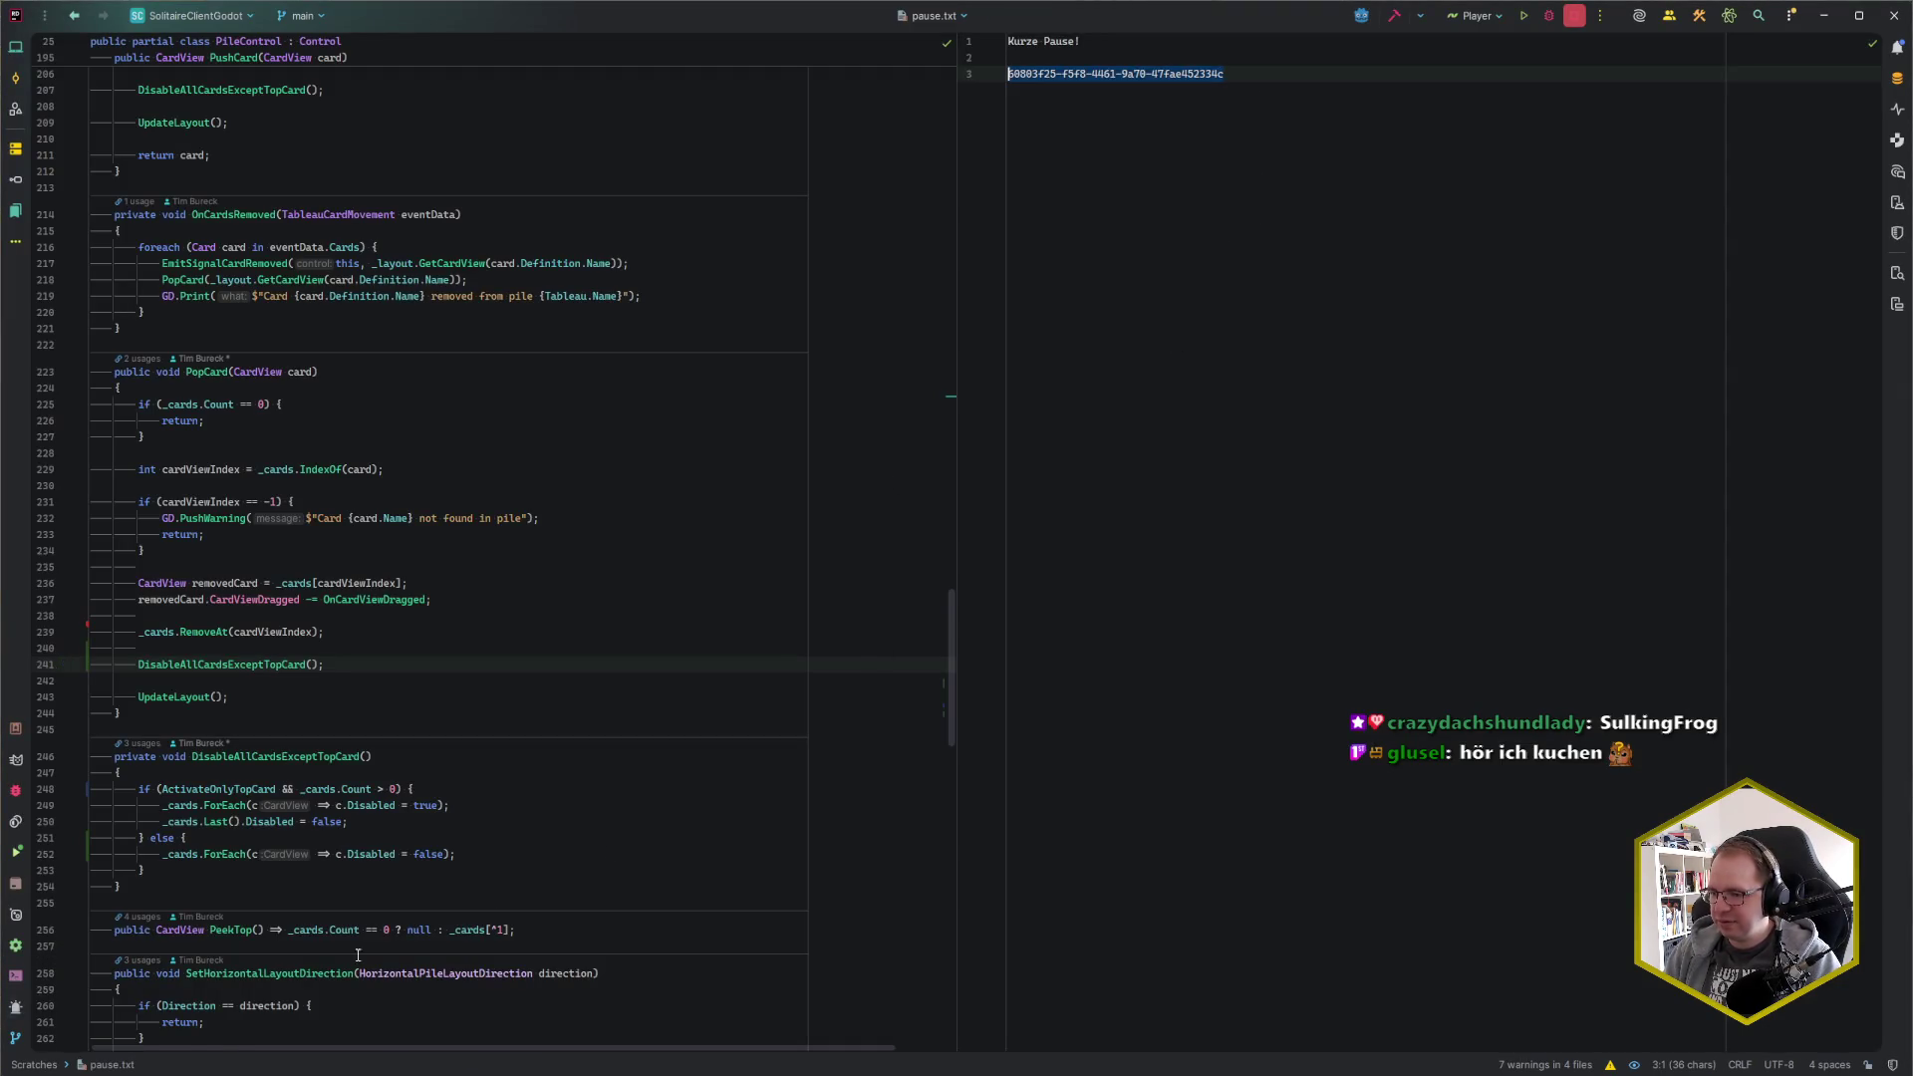
Paste the saved game ID into the running game, start a new game, and resume to the deal
click(214, 1011)
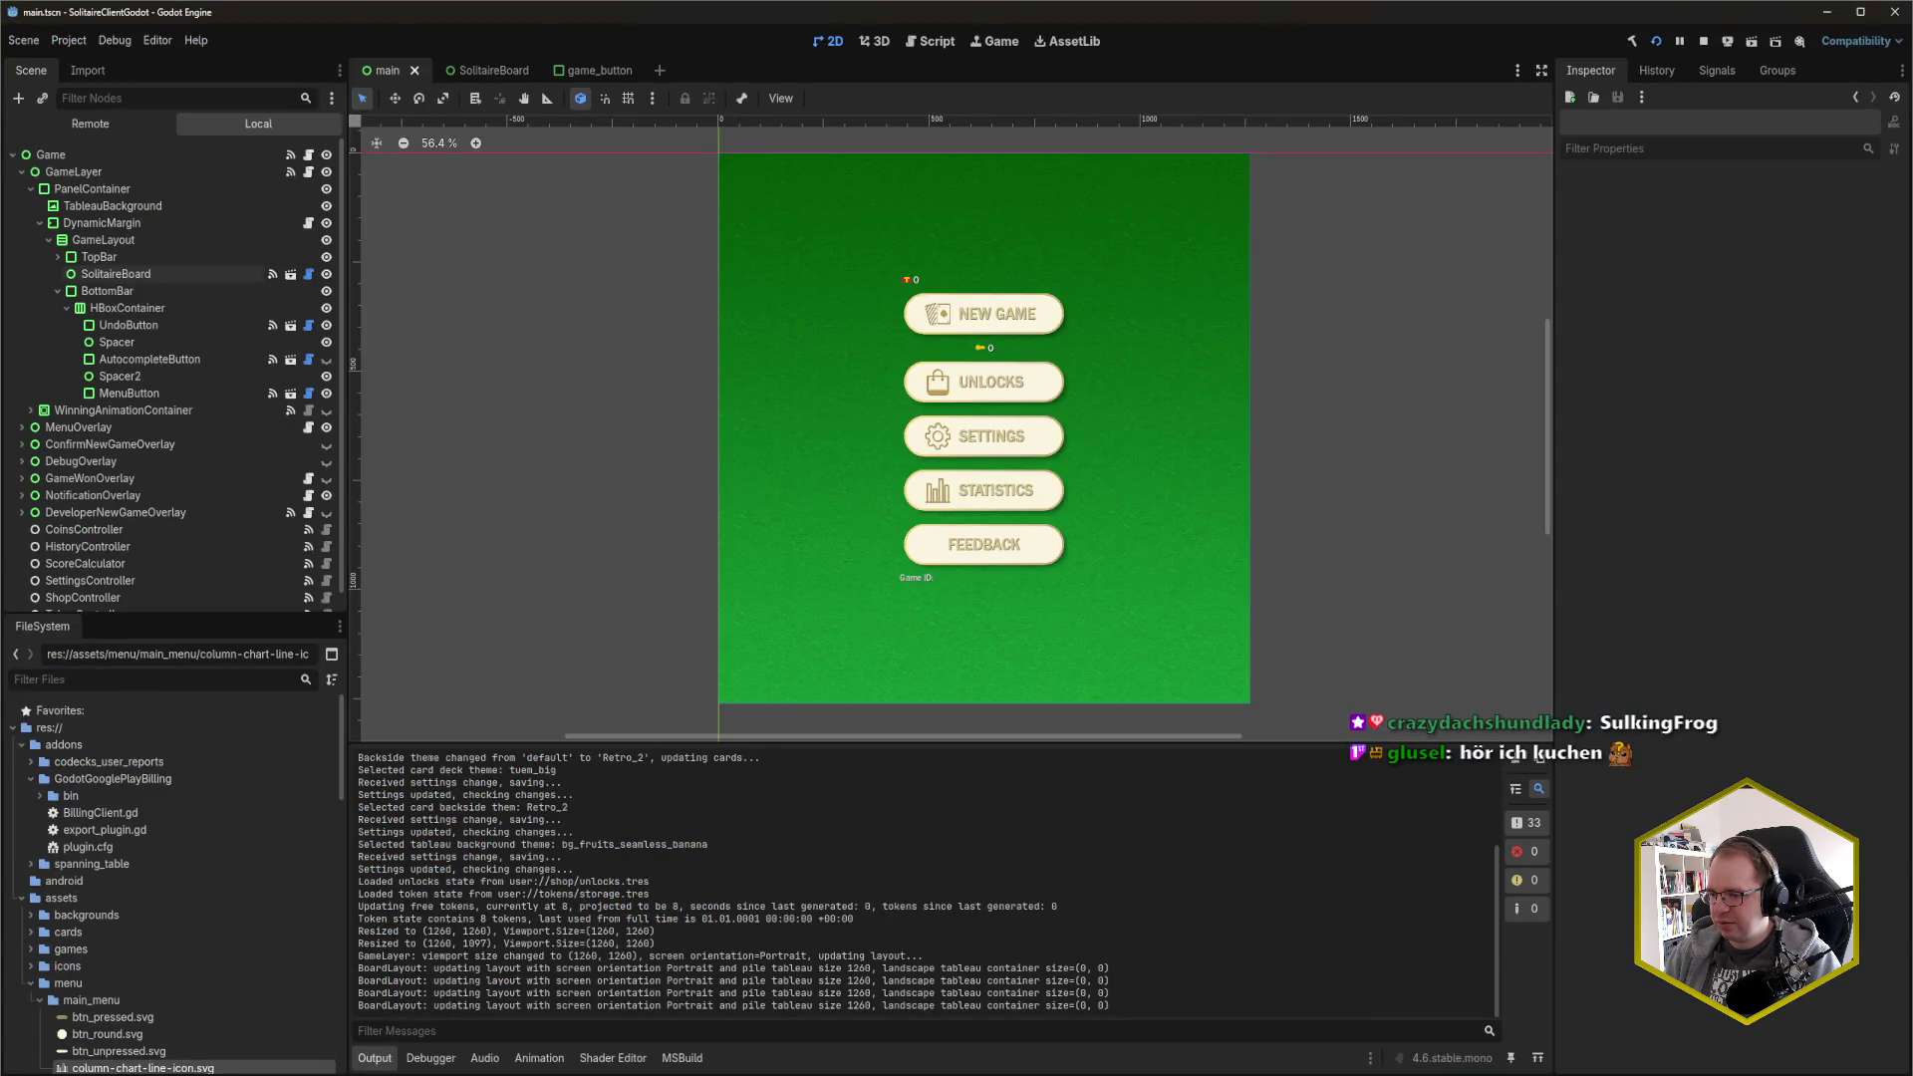
click(340, 1033)
click(898, 559)
key(ctrl+v)
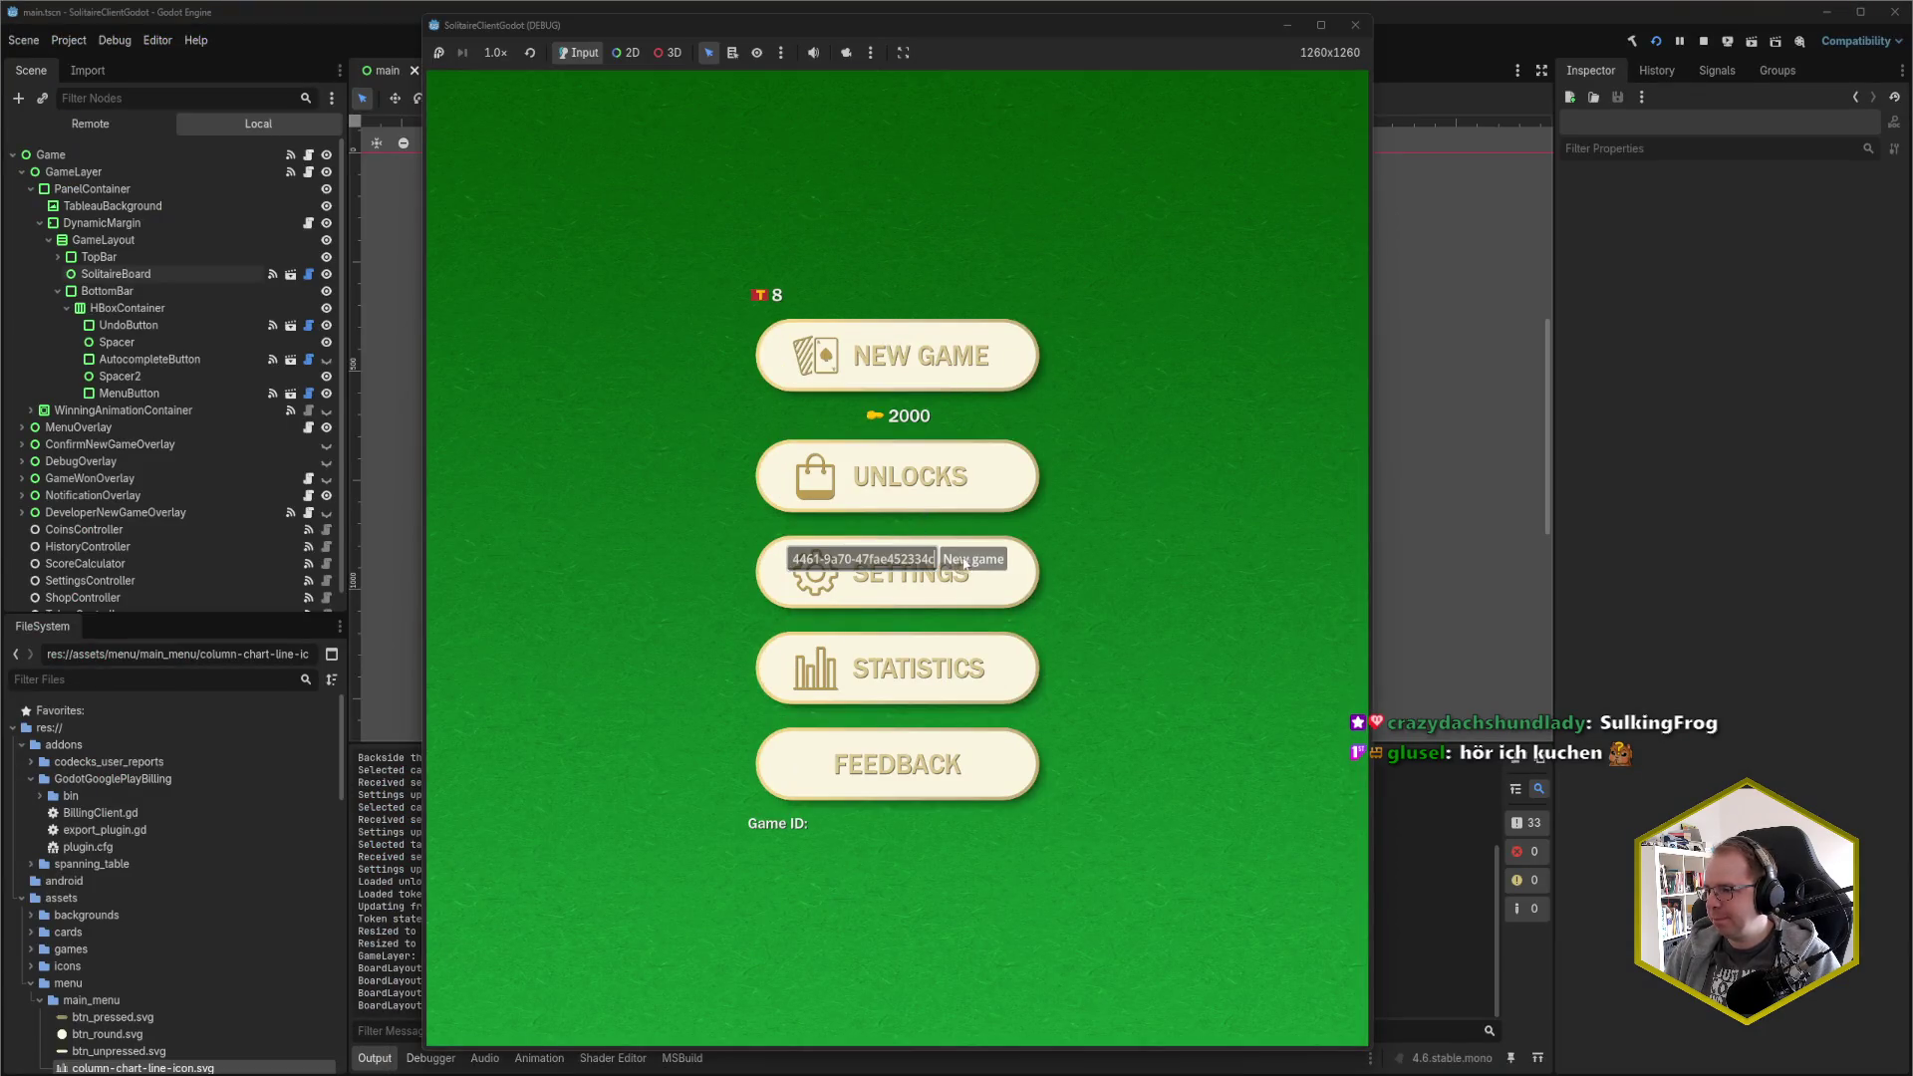
key(Return)
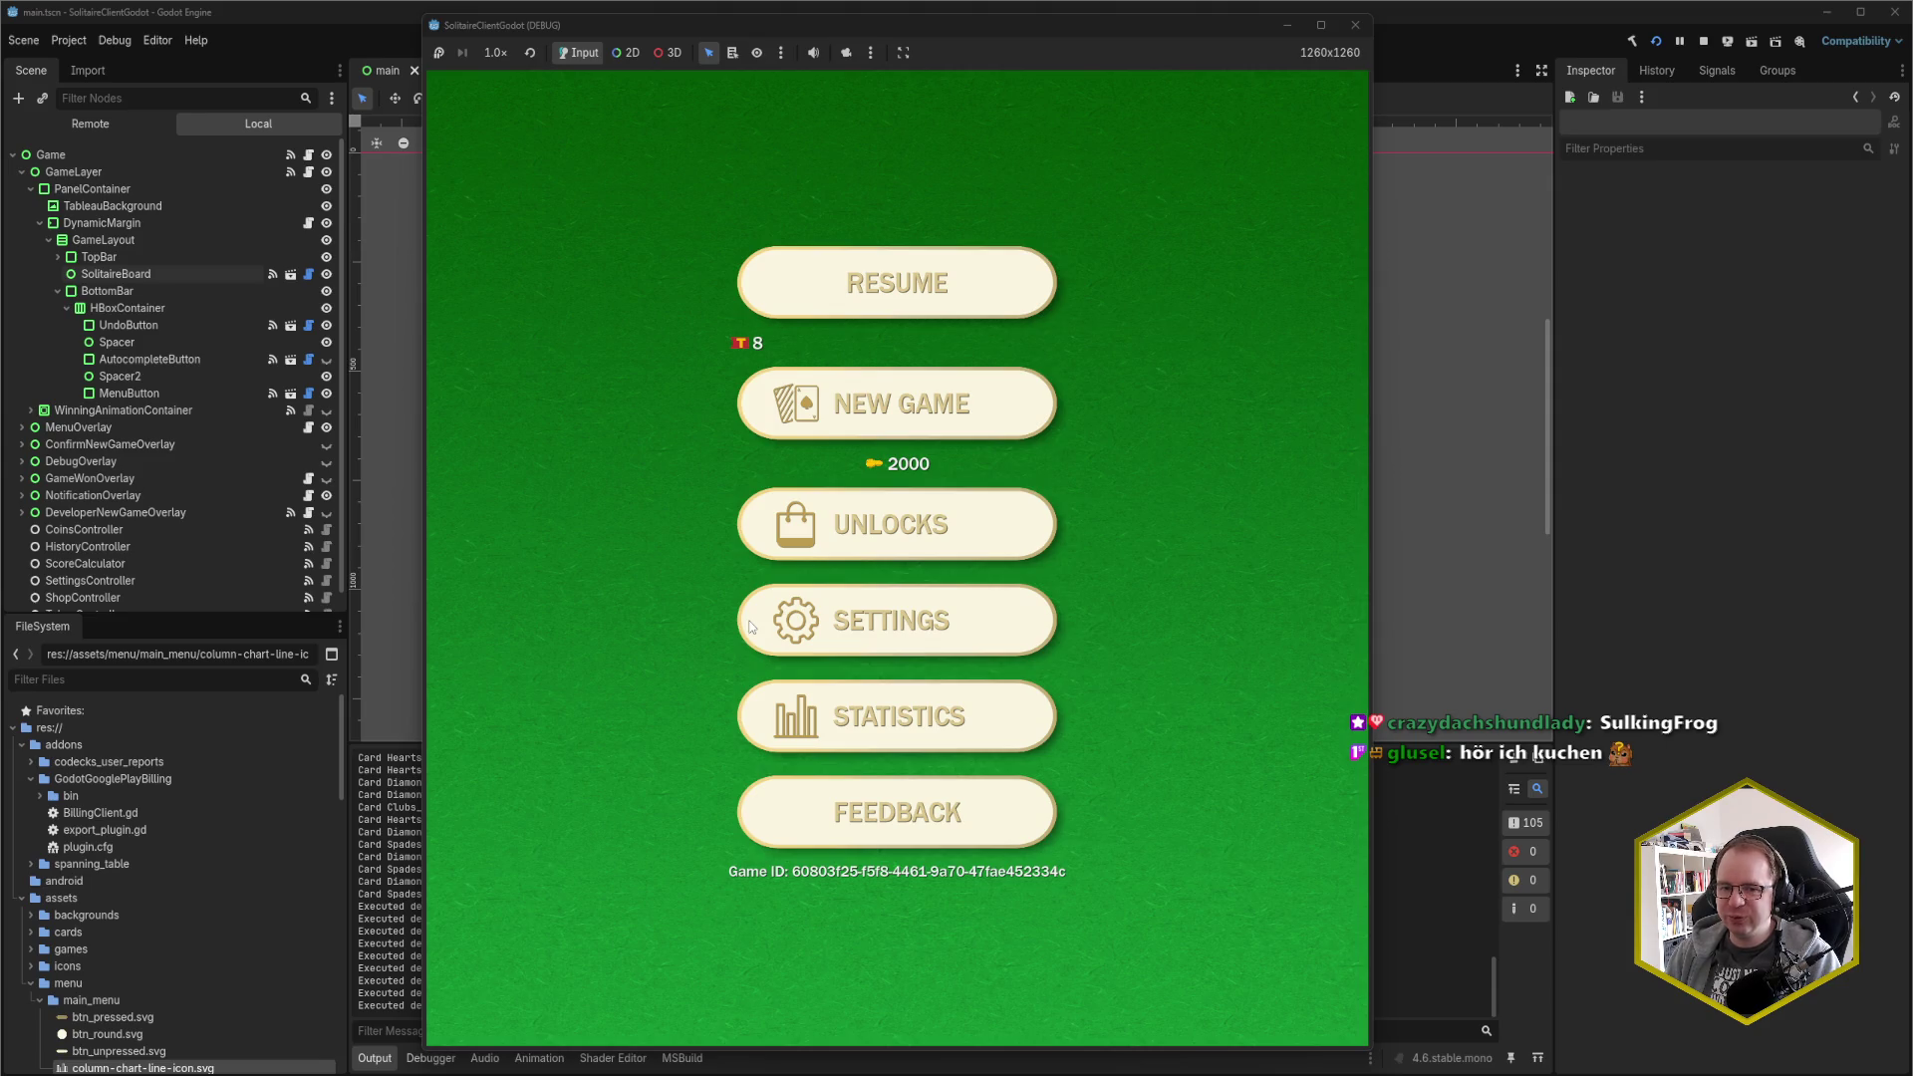
click(914, 321)
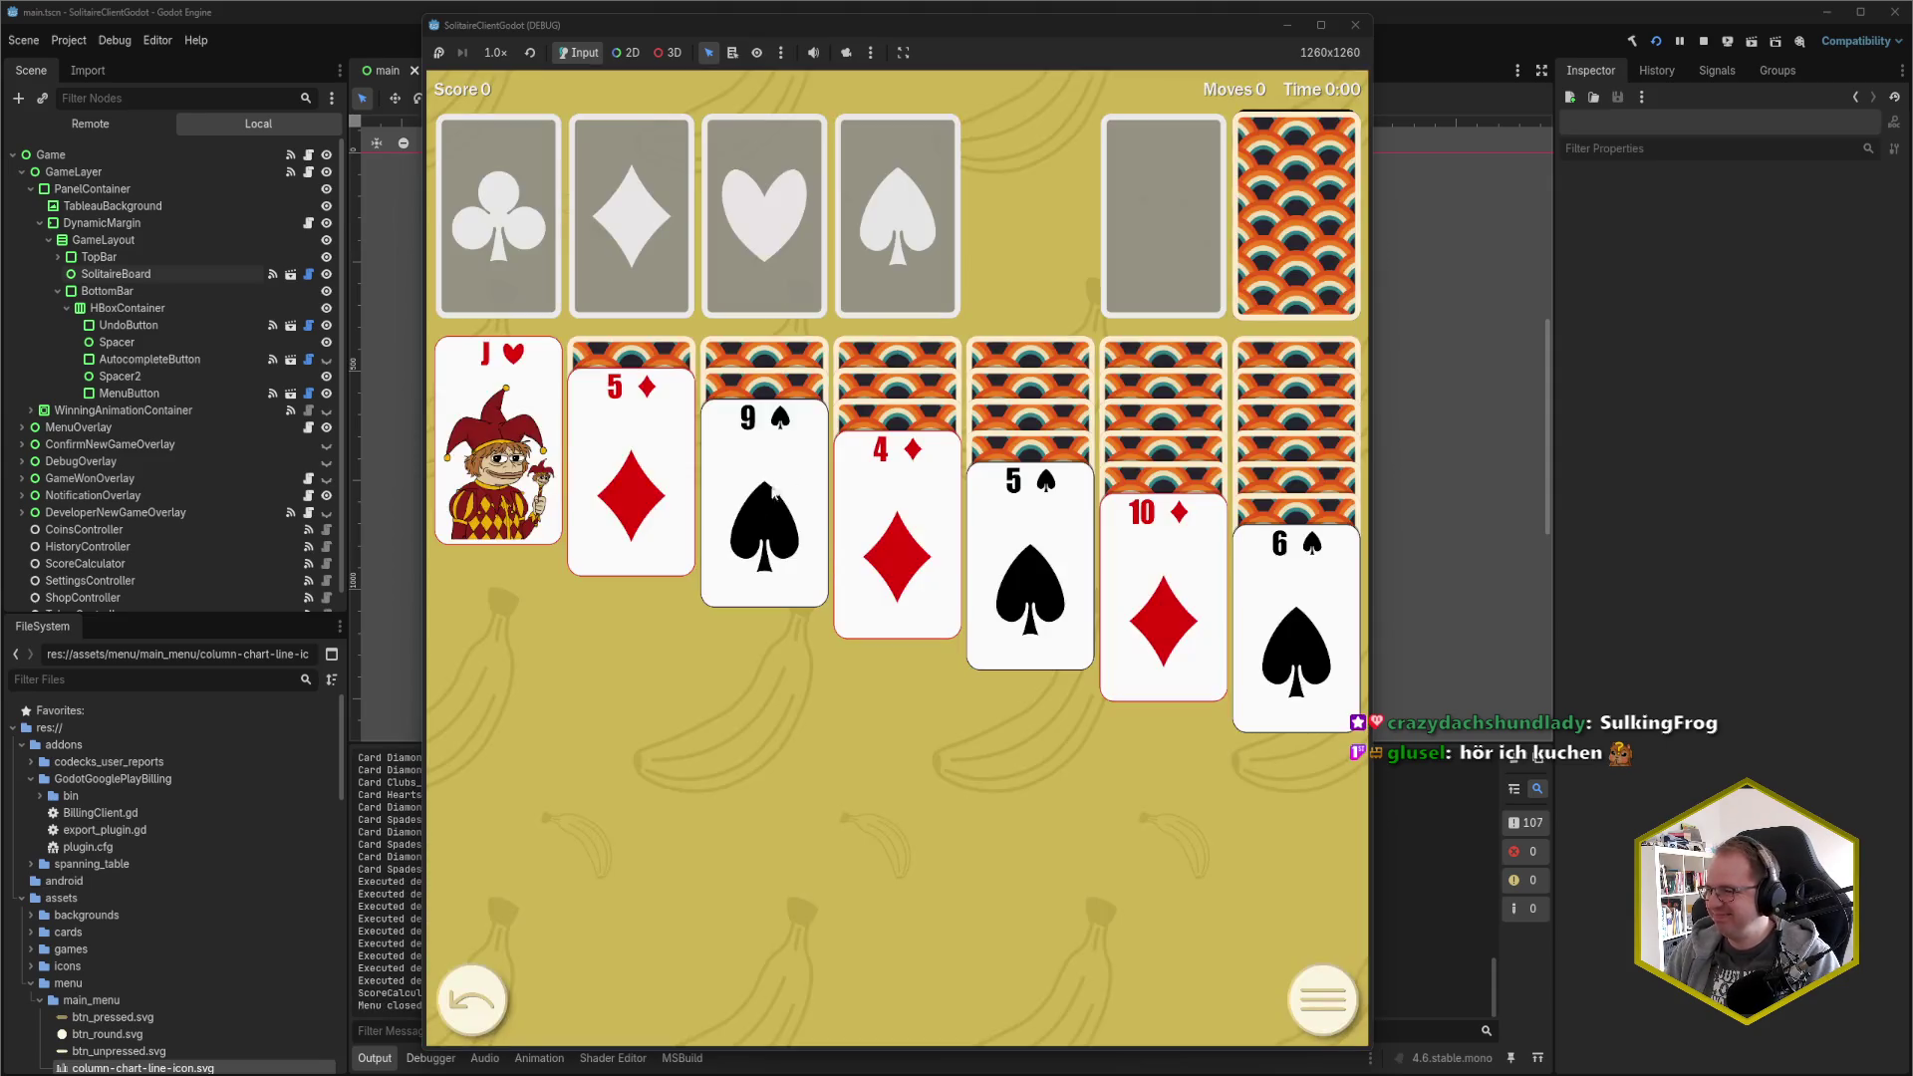
Rearrange the tableau: 5♦ onto 6♠, 9♠ onto 10♦, 4♦ onto 5♠, J♥ onto Q♠, and A♥ to a foundation
click(645, 513)
click(767, 478)
click(897, 498)
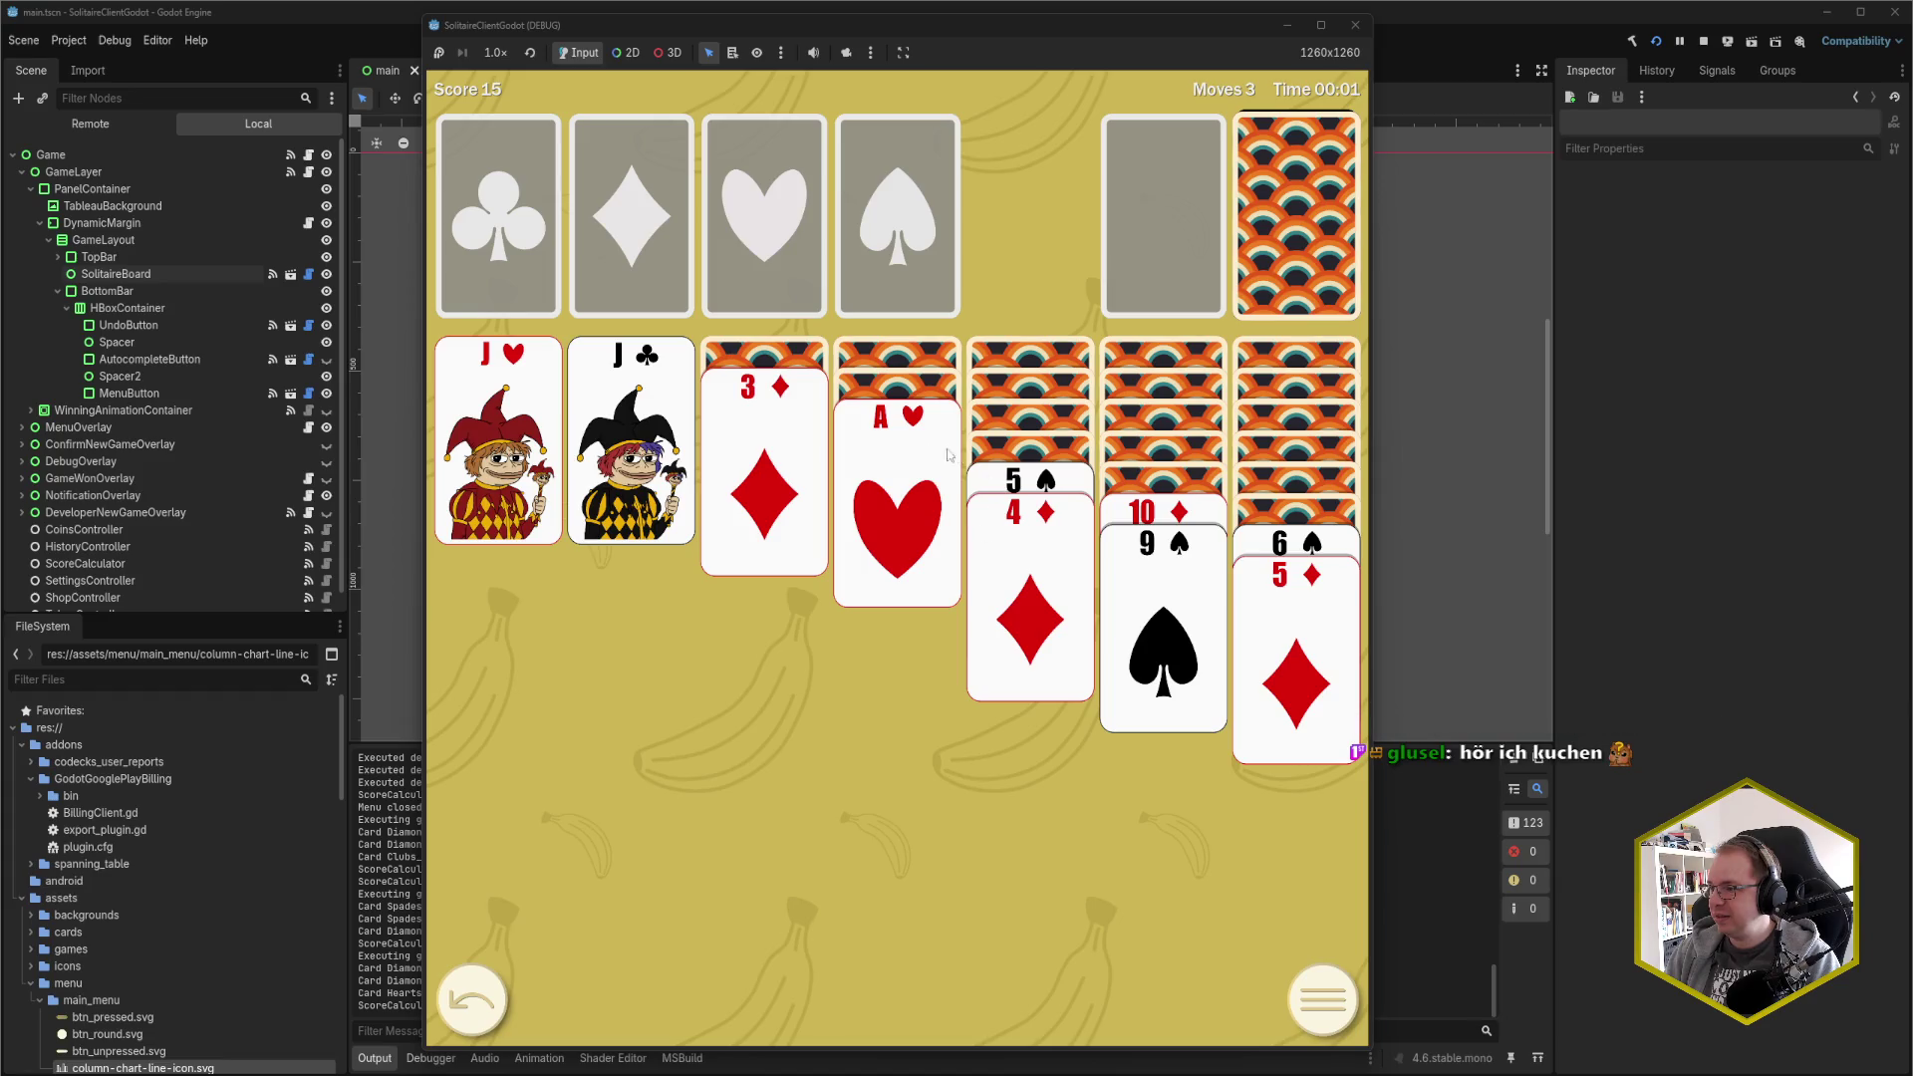
click(897, 478)
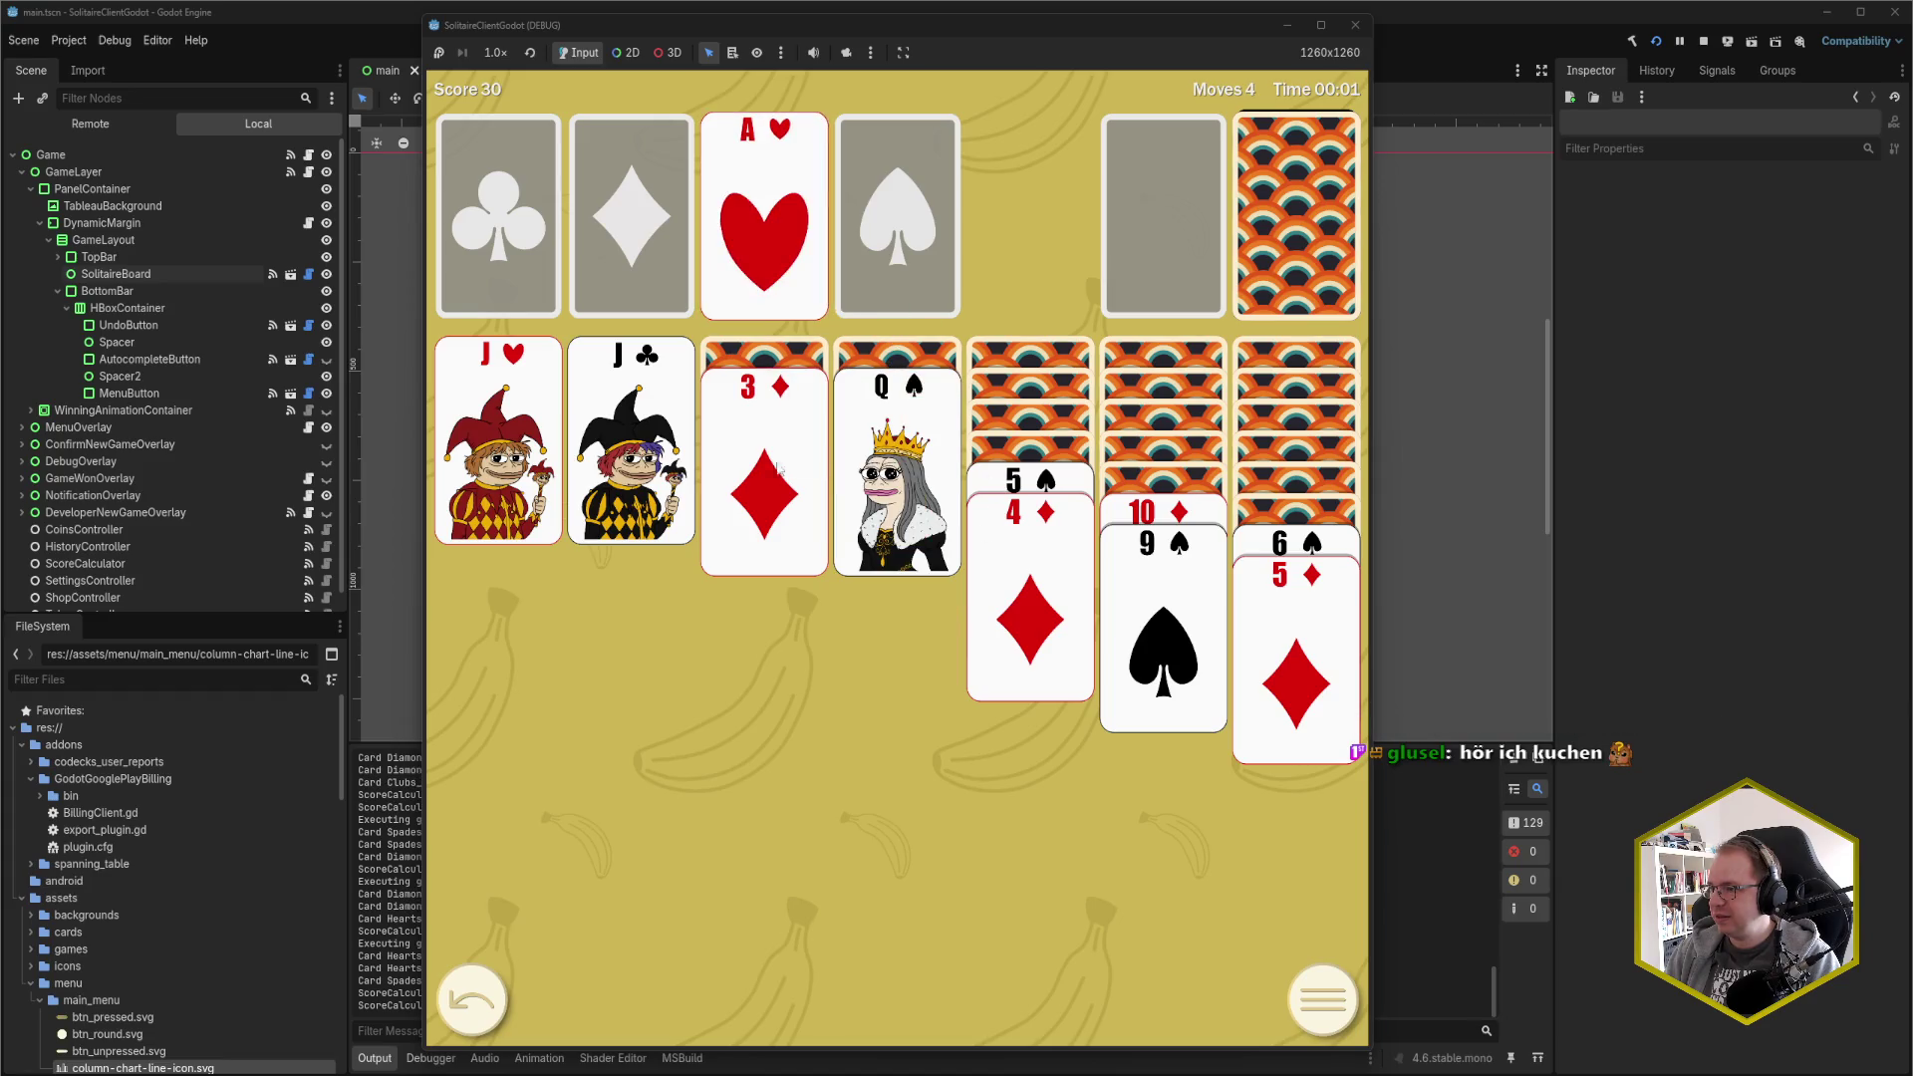
click(999, 487)
click(545, 456)
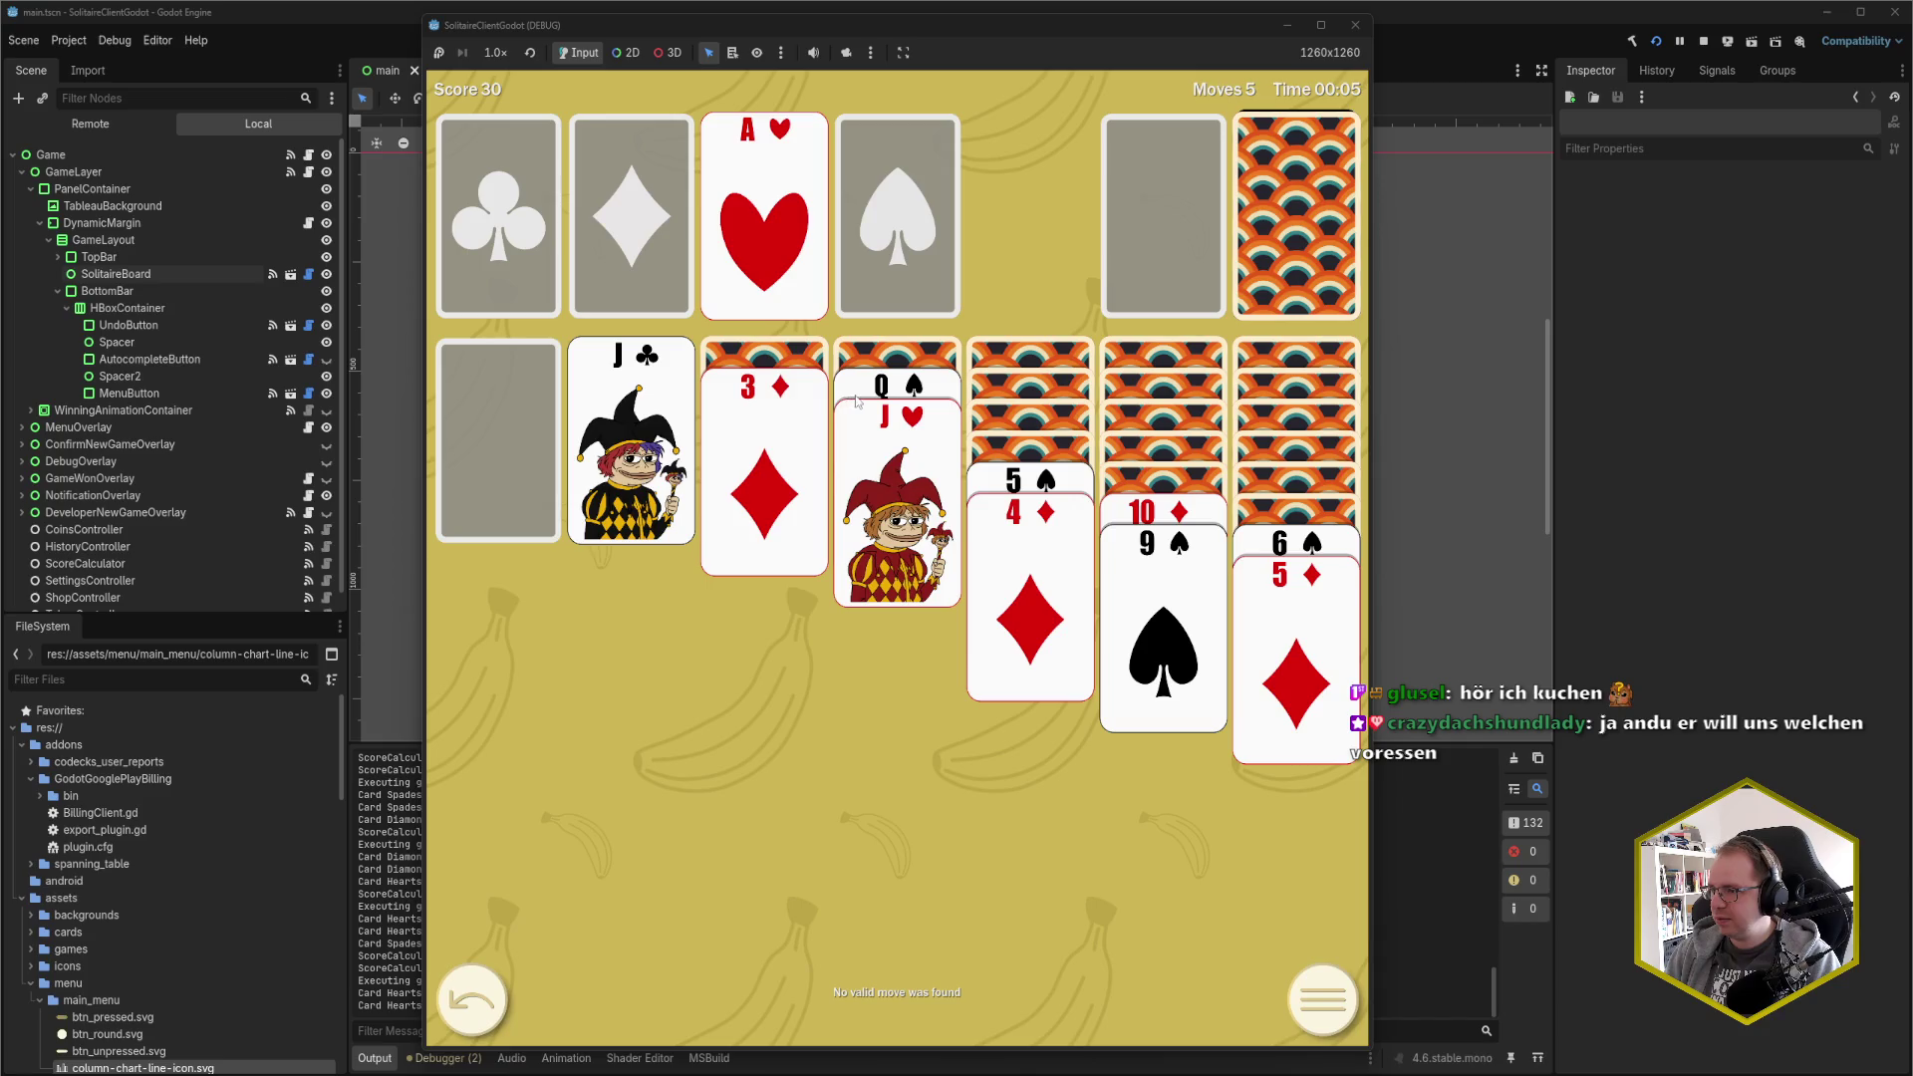
click(1134, 512)
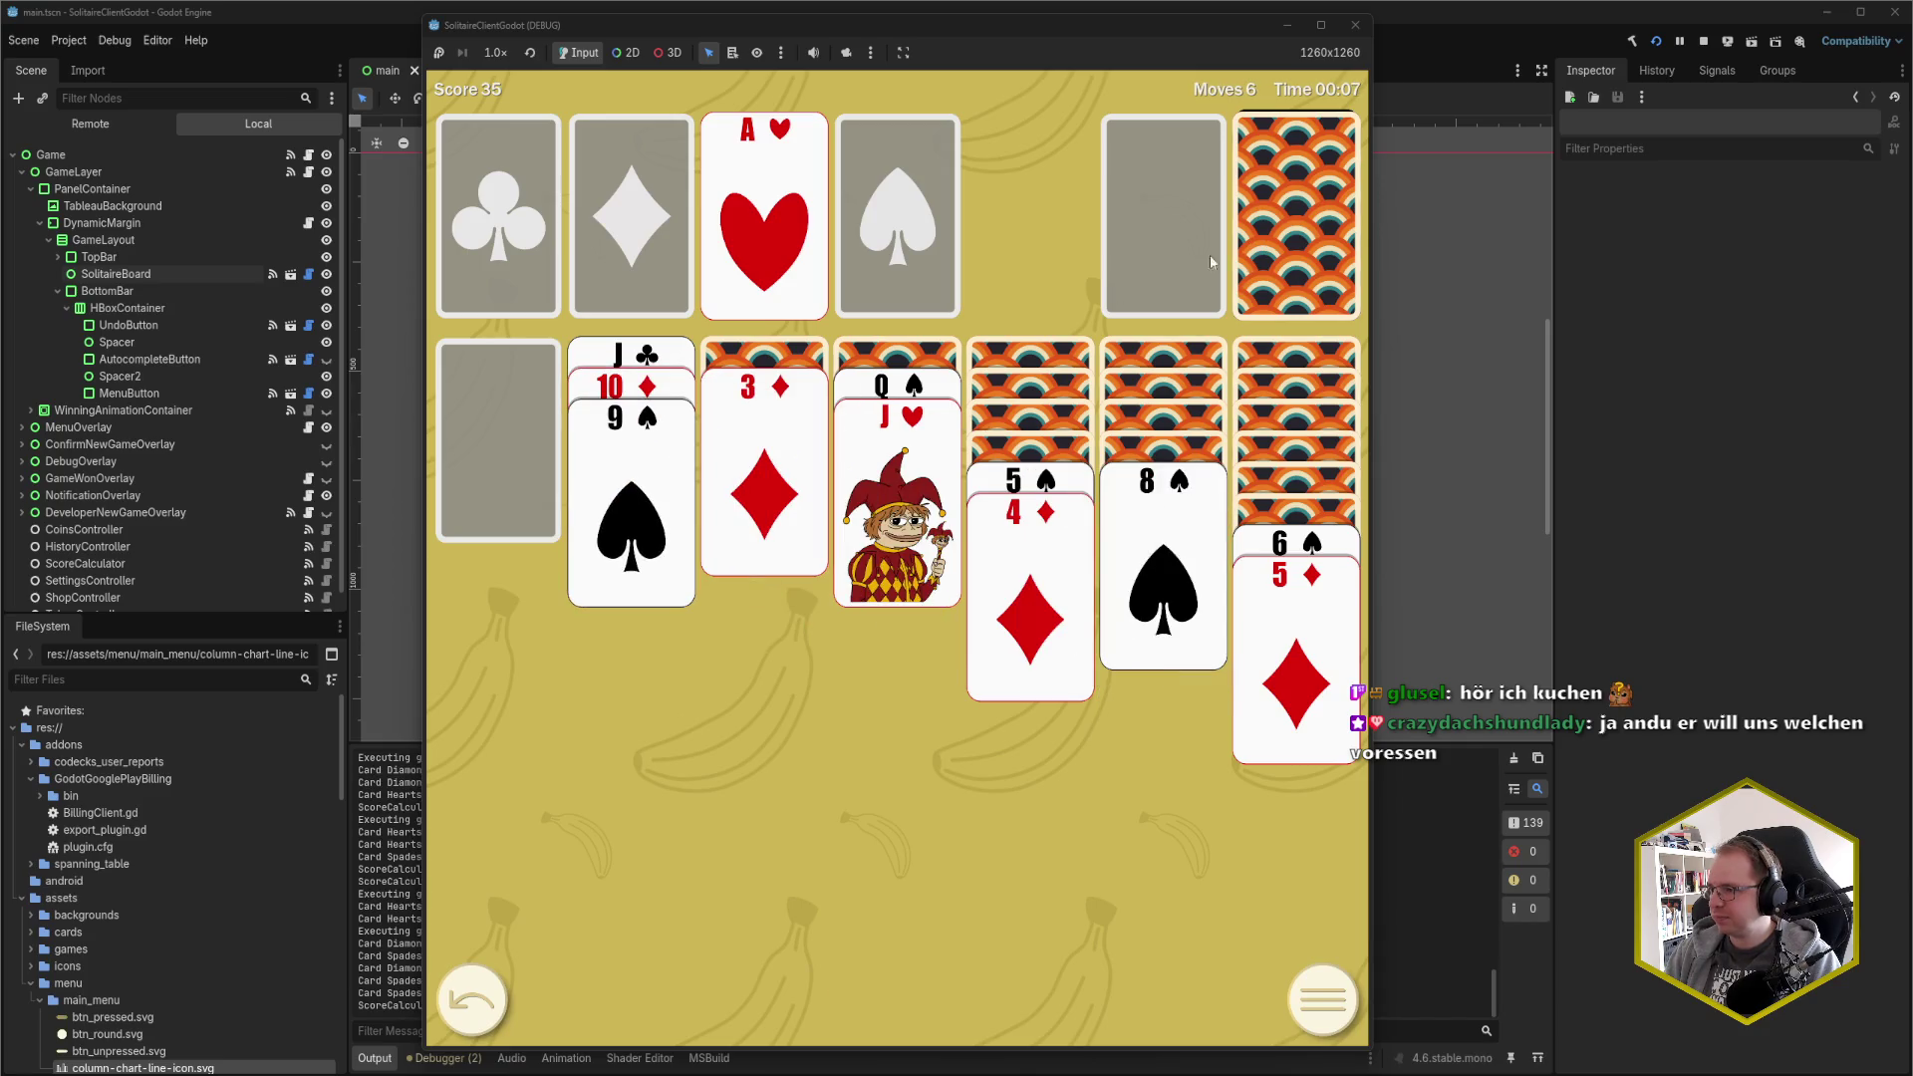
Deal from the stock and build the diamond foundation from A♦ up to 4♦
click(1269, 232)
click(1268, 232)
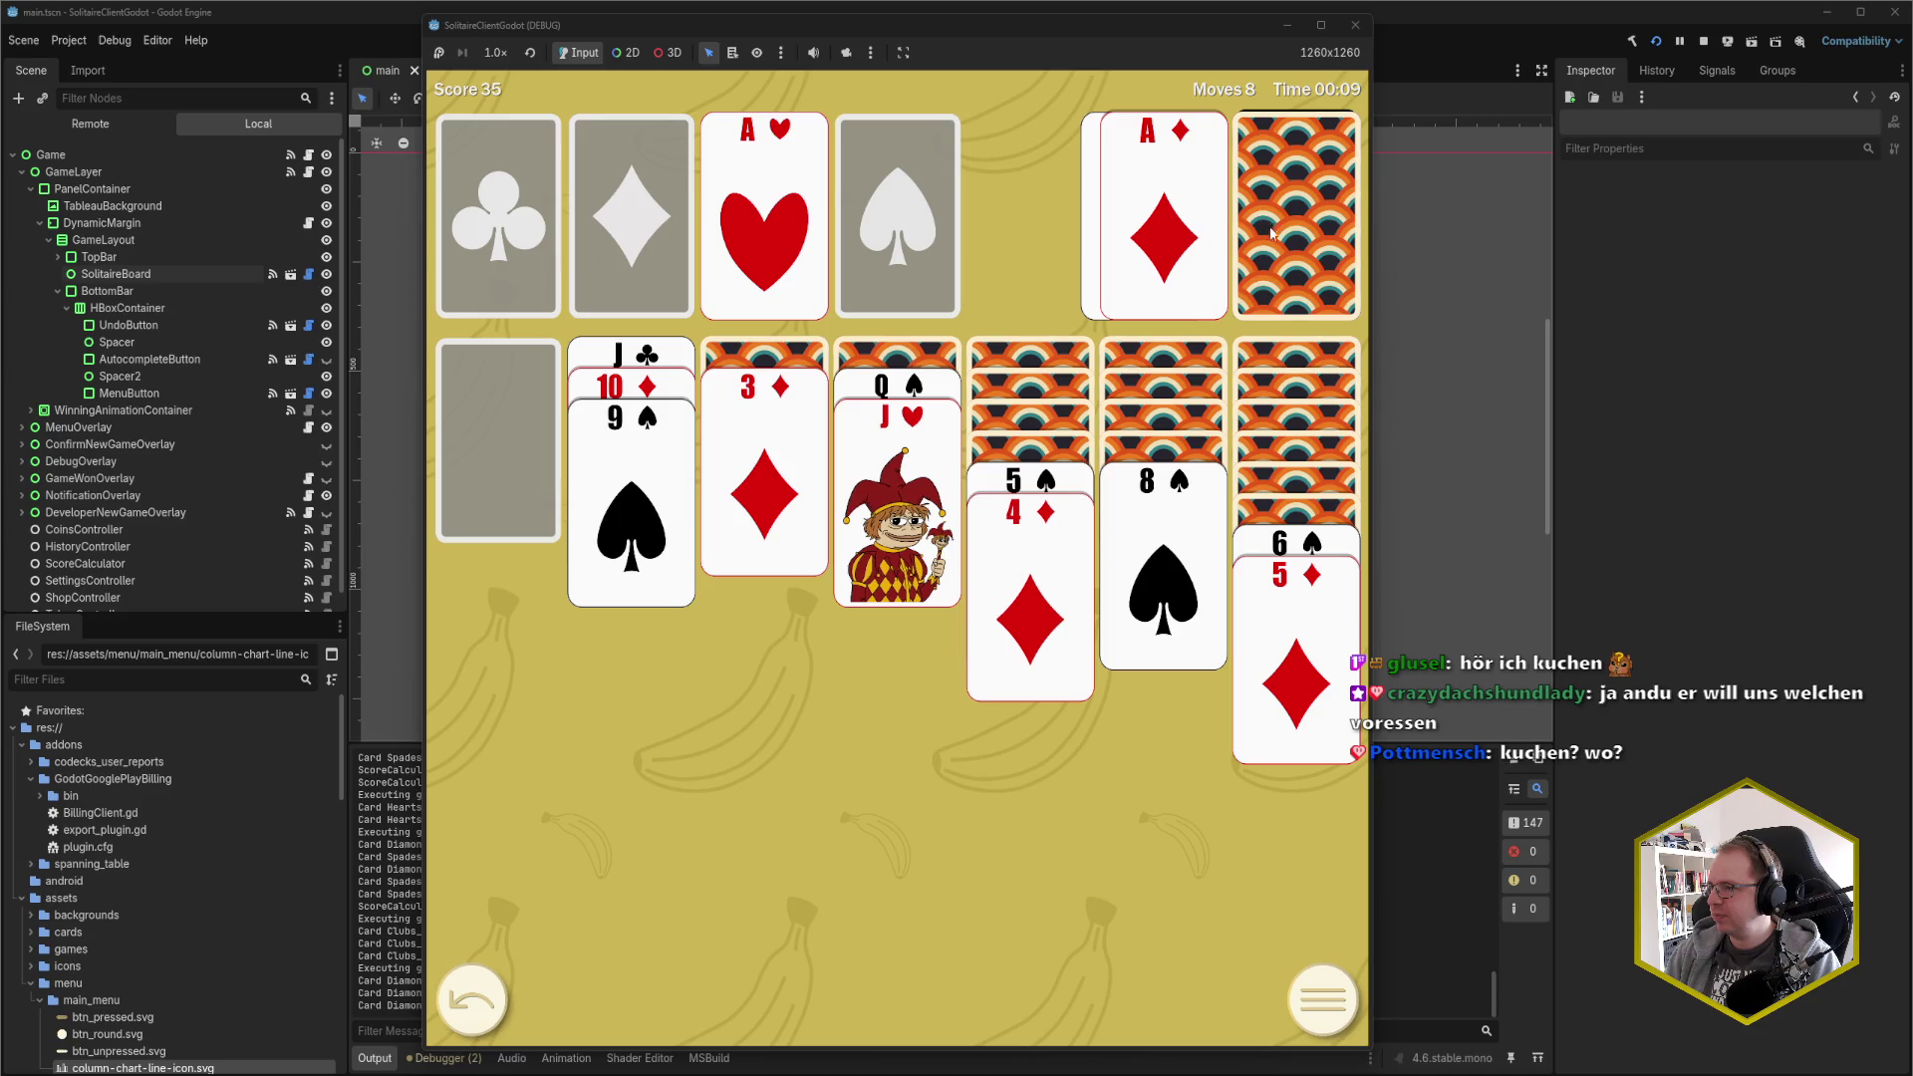
click(1167, 235)
click(1295, 229)
click(1163, 235)
click(764, 468)
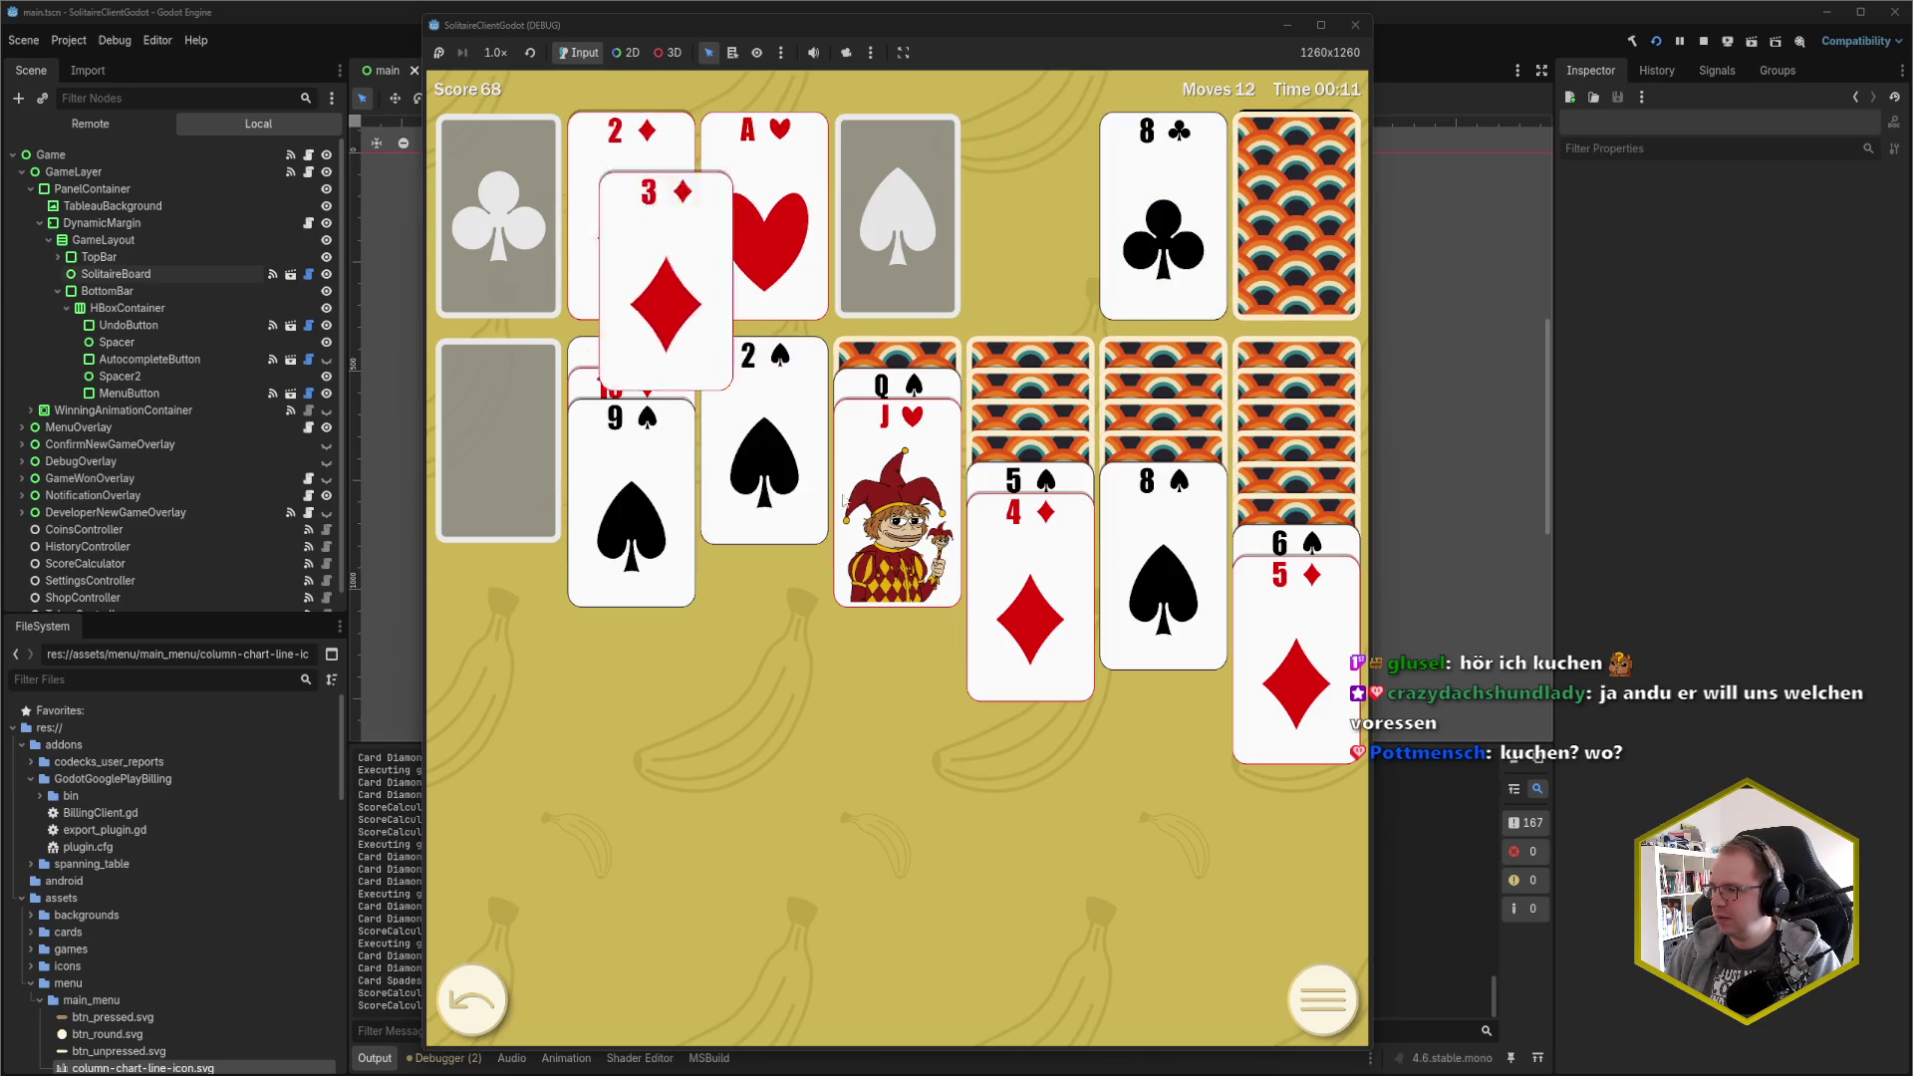
Send 2♥ to hearts, put K♠ in the empty column, then Q♥ and the J♣ stack on it
click(1031, 558)
click(1286, 219)
click(1164, 229)
click(1282, 212)
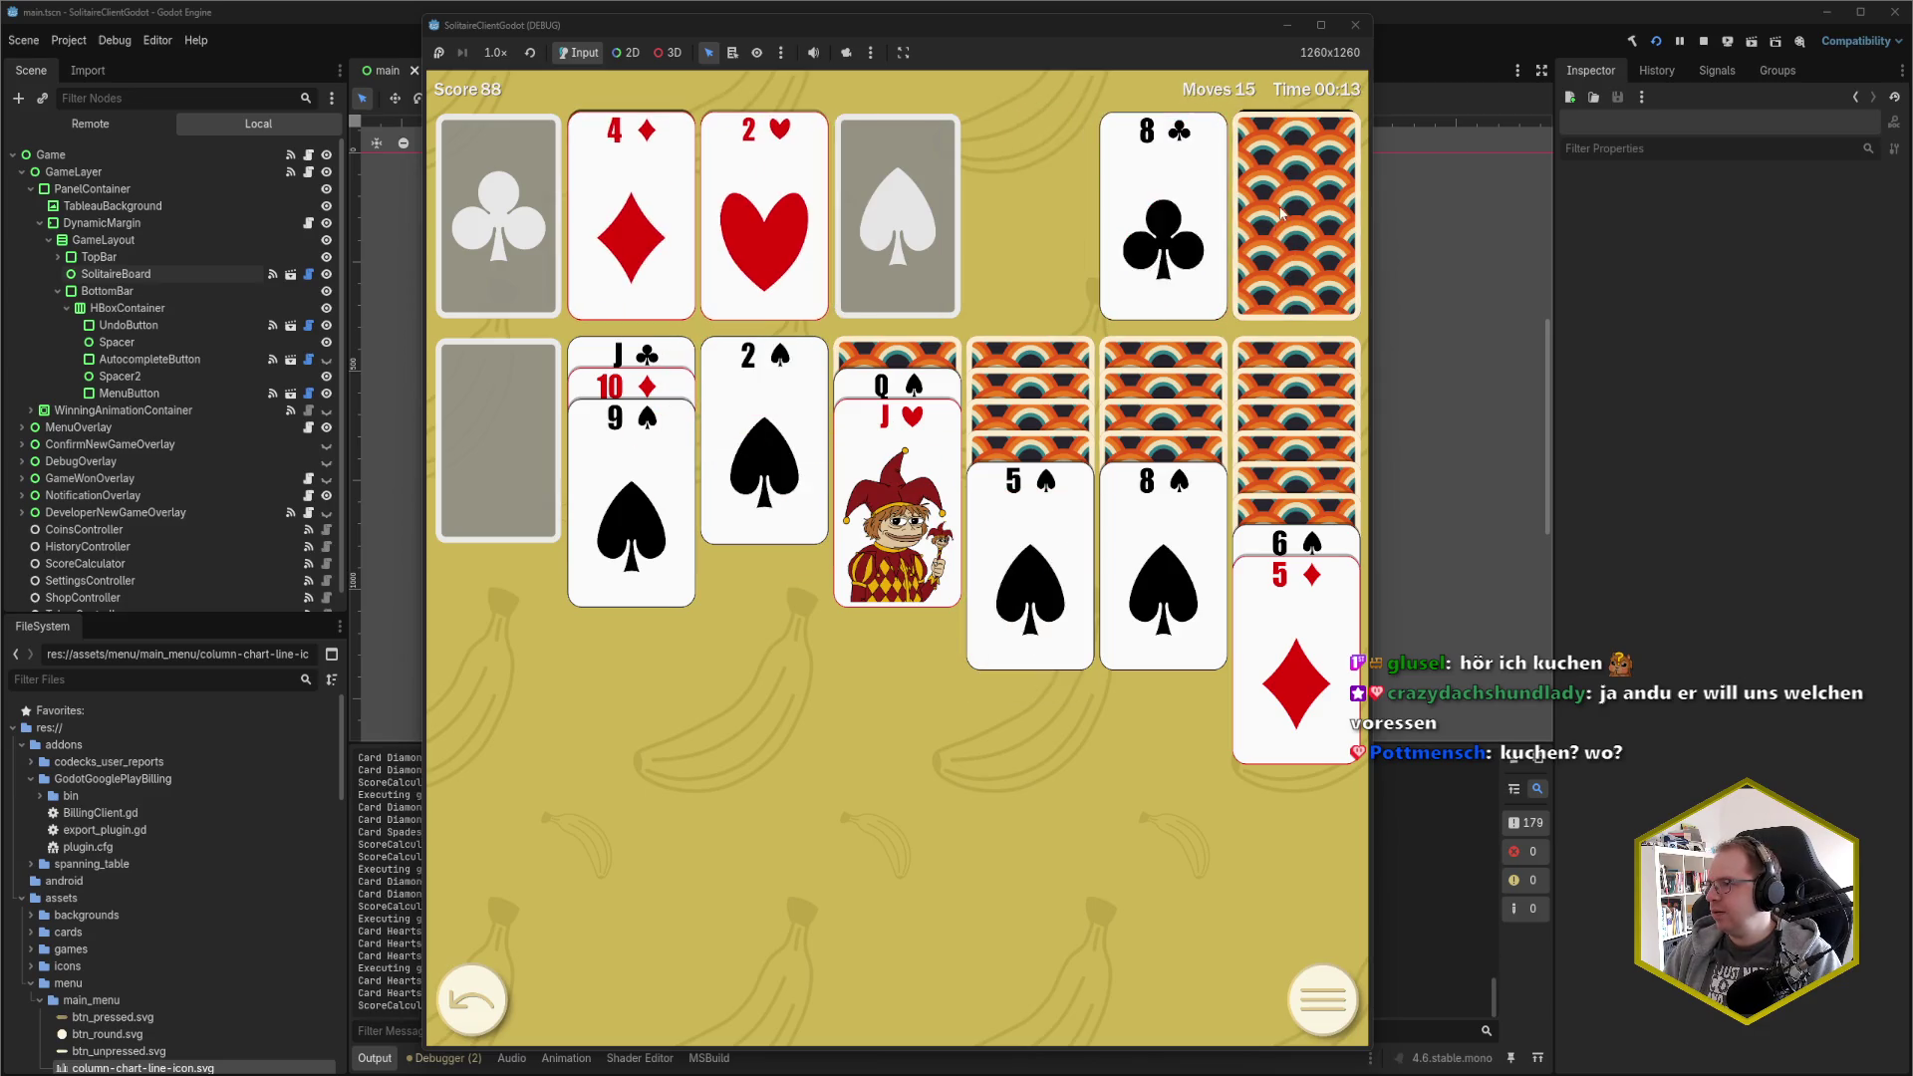
click(1285, 214)
click(1164, 229)
click(1164, 230)
click(631, 355)
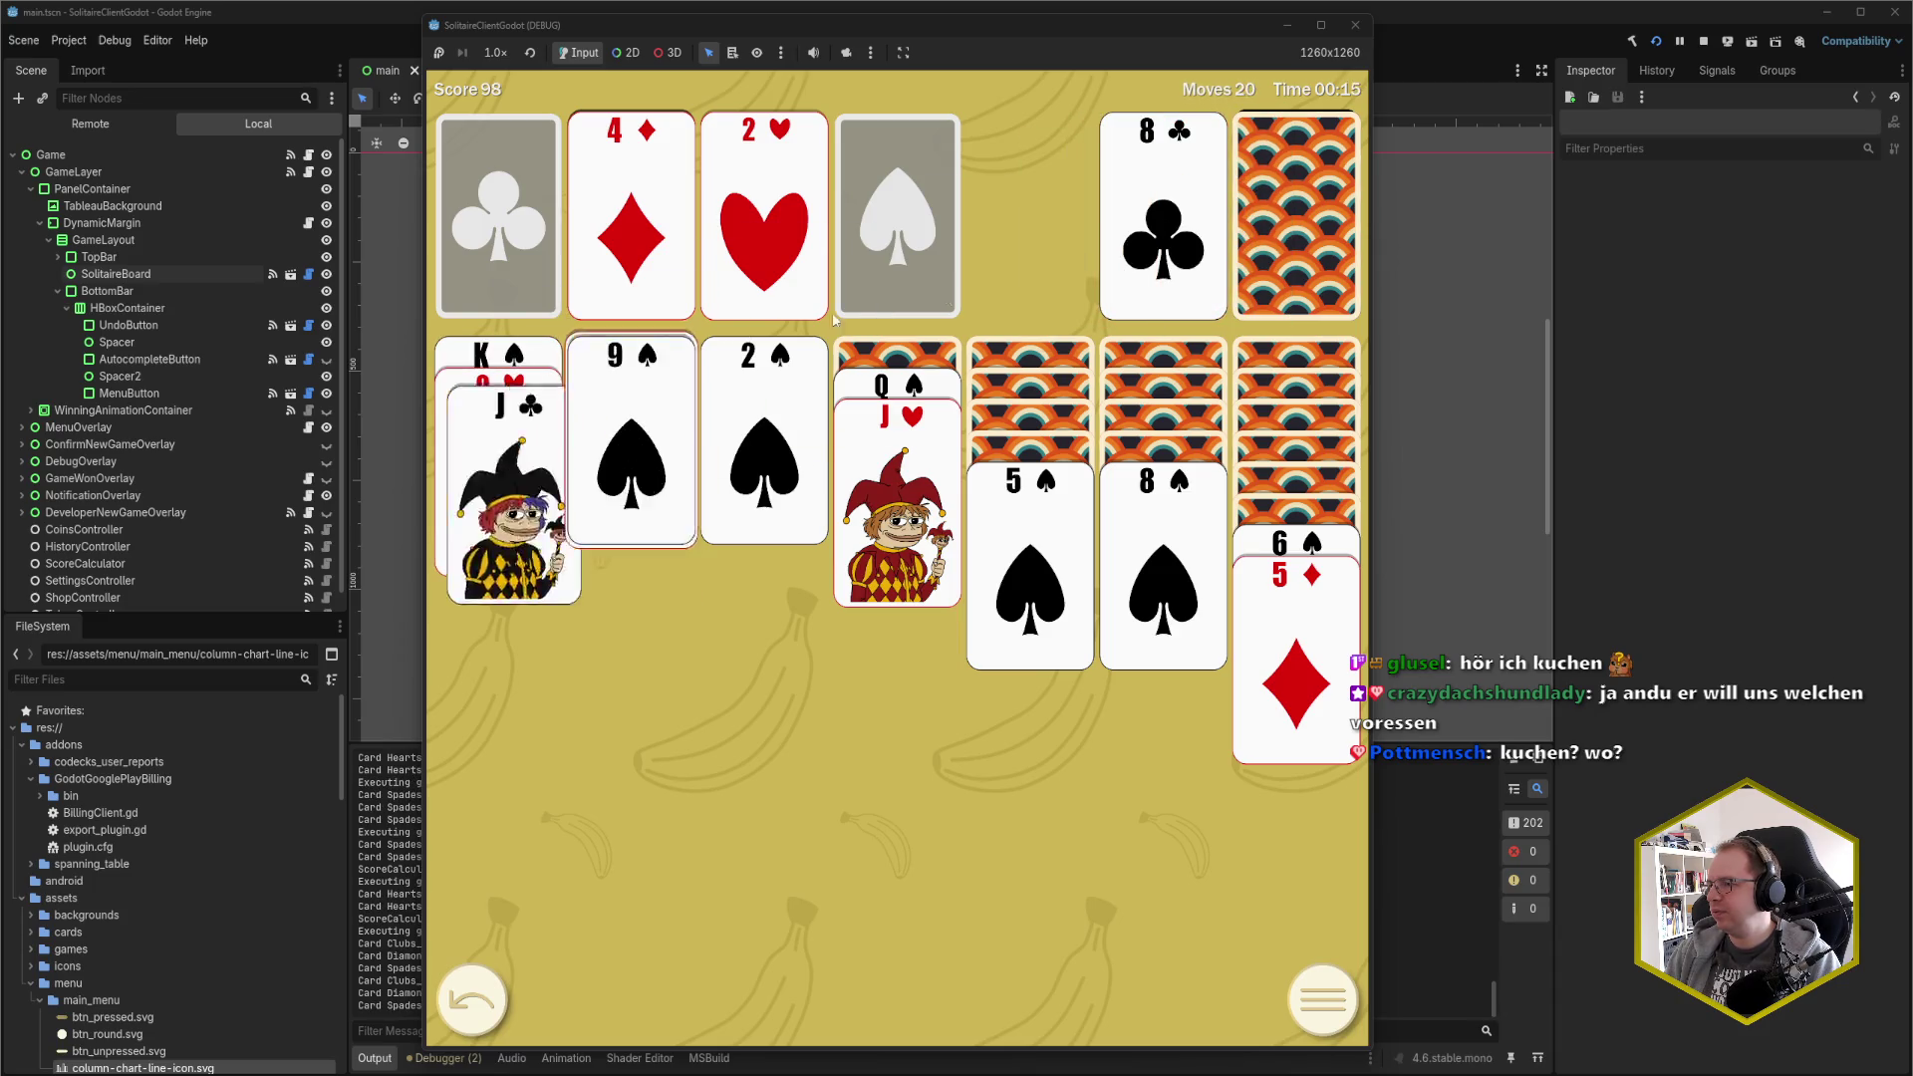
Undo one deal, then start column two with K♥, the Q♠ stack, 7♦ onto 8♠, and 6♠/5♦ onto 7♦
click(1335, 189)
click(1295, 214)
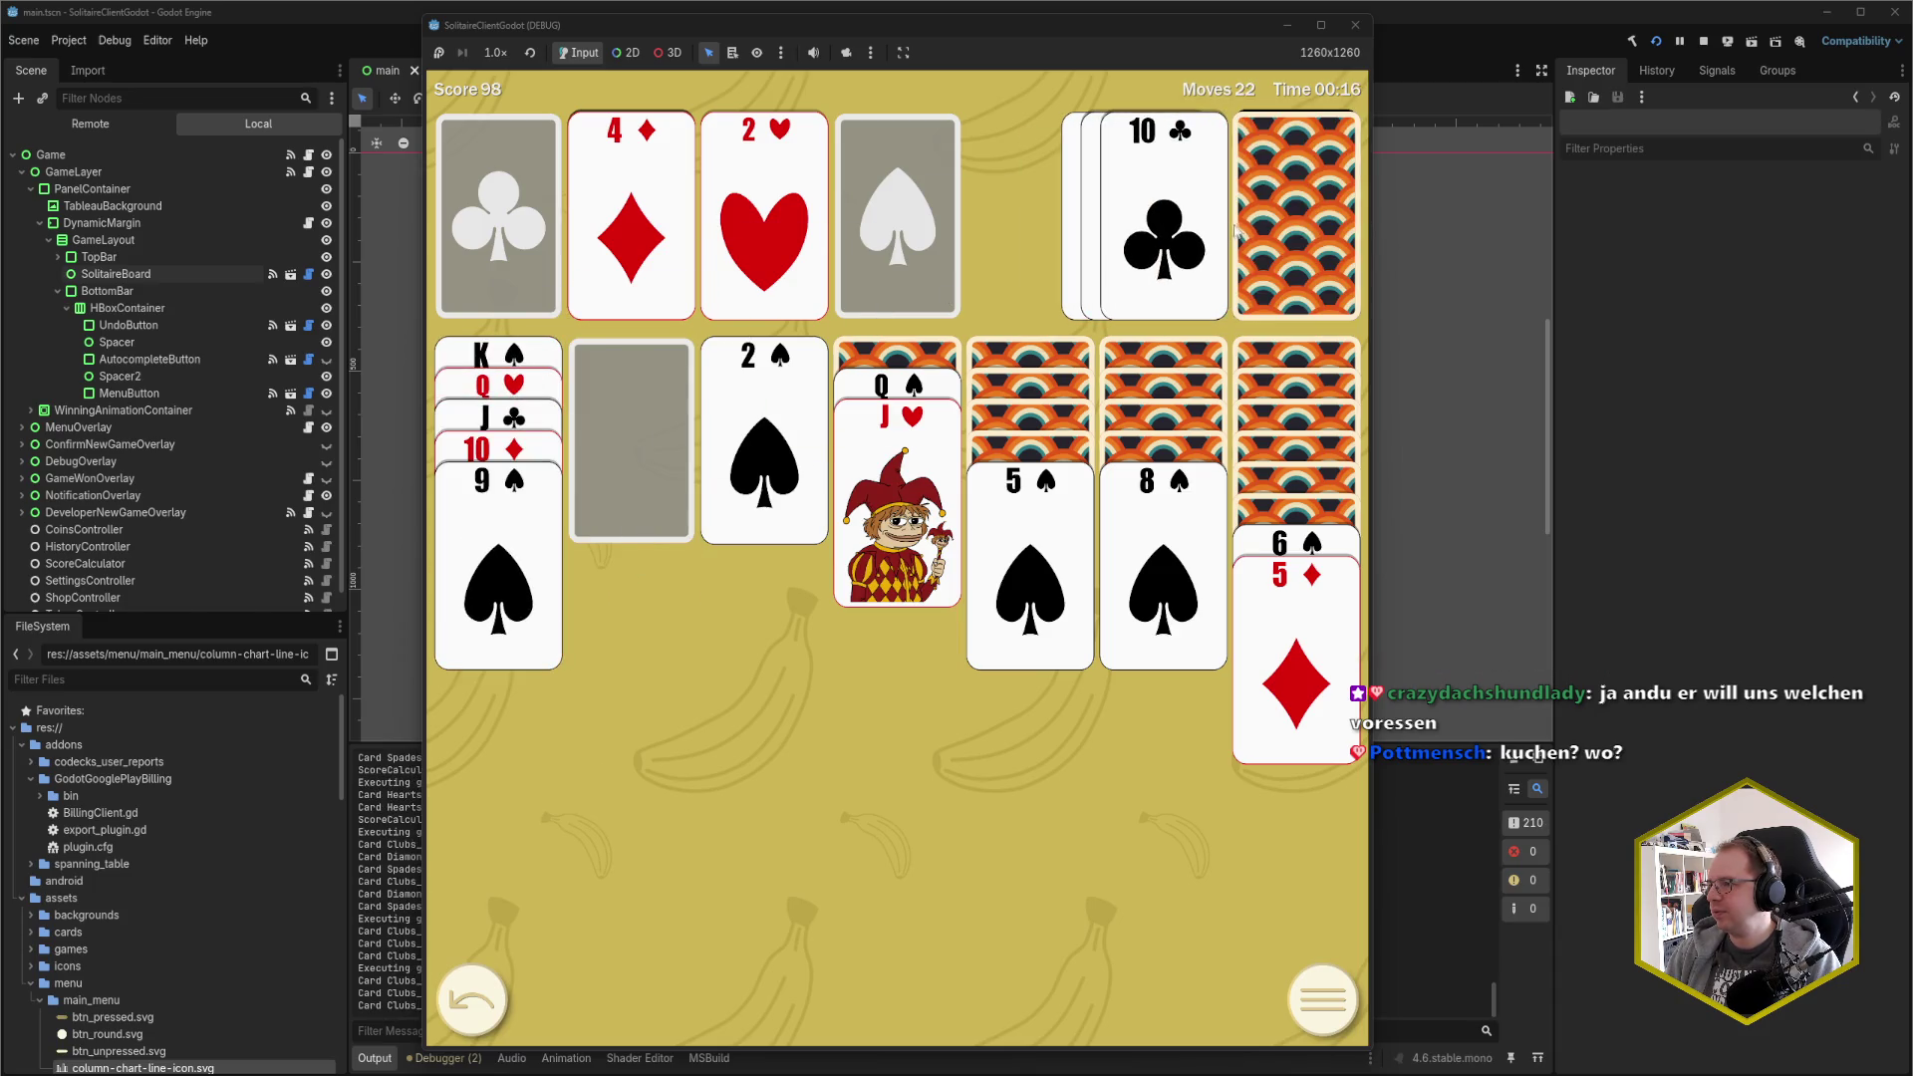
click(1164, 229)
click(1265, 229)
click(1271, 221)
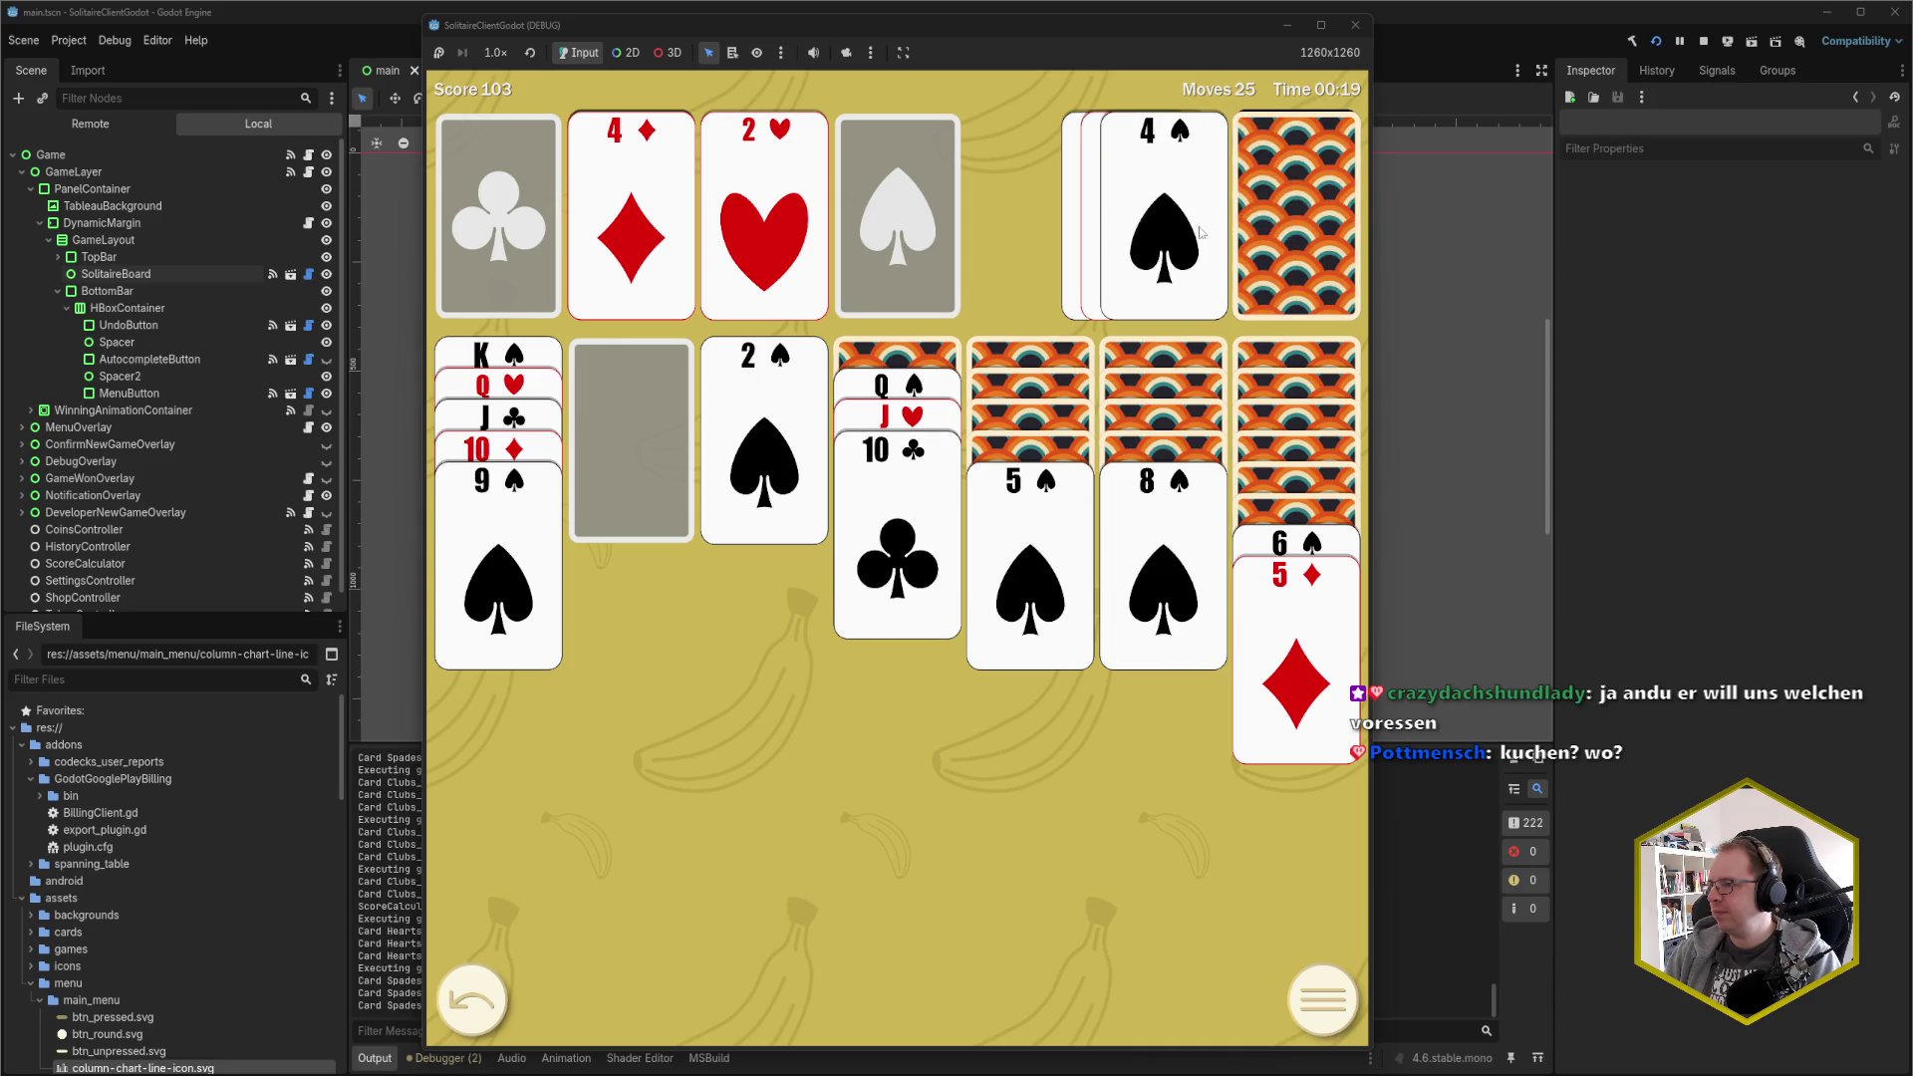
key(ctrl+z)
click(1263, 225)
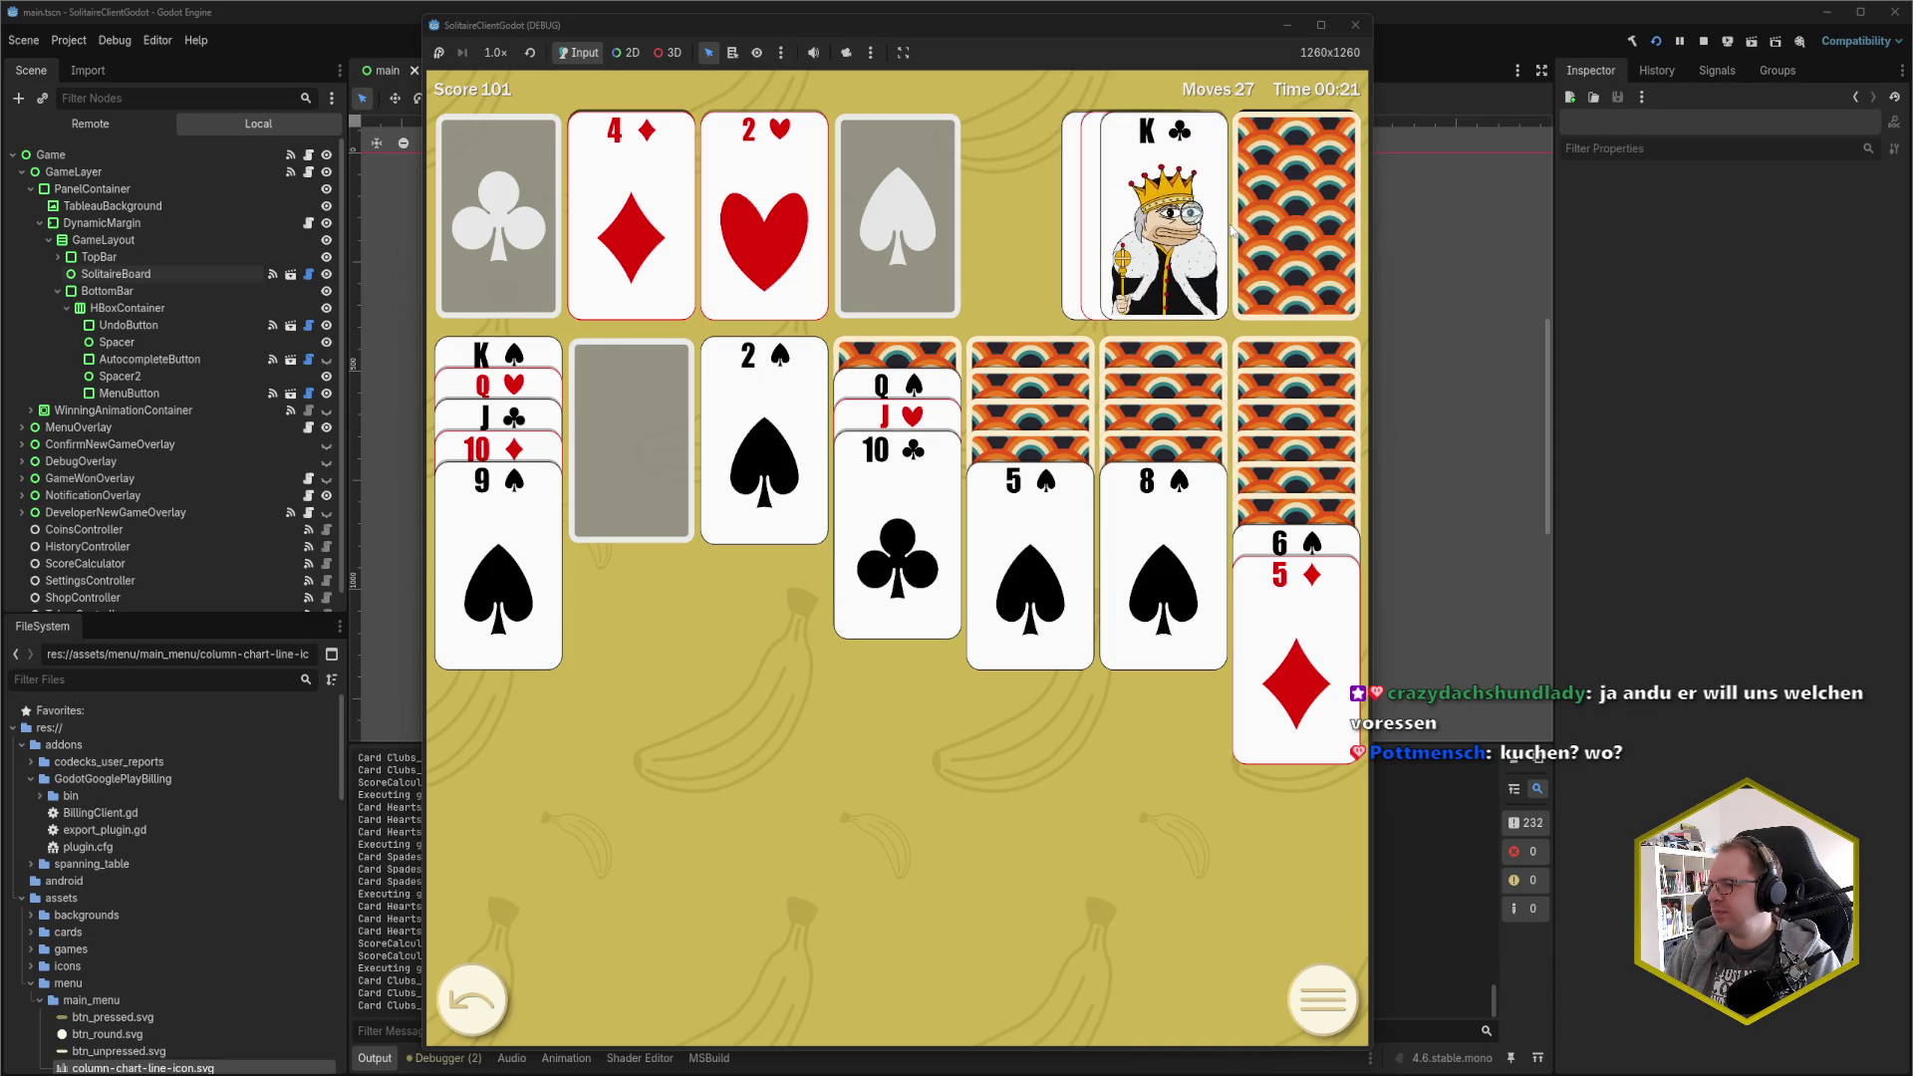
click(1271, 225)
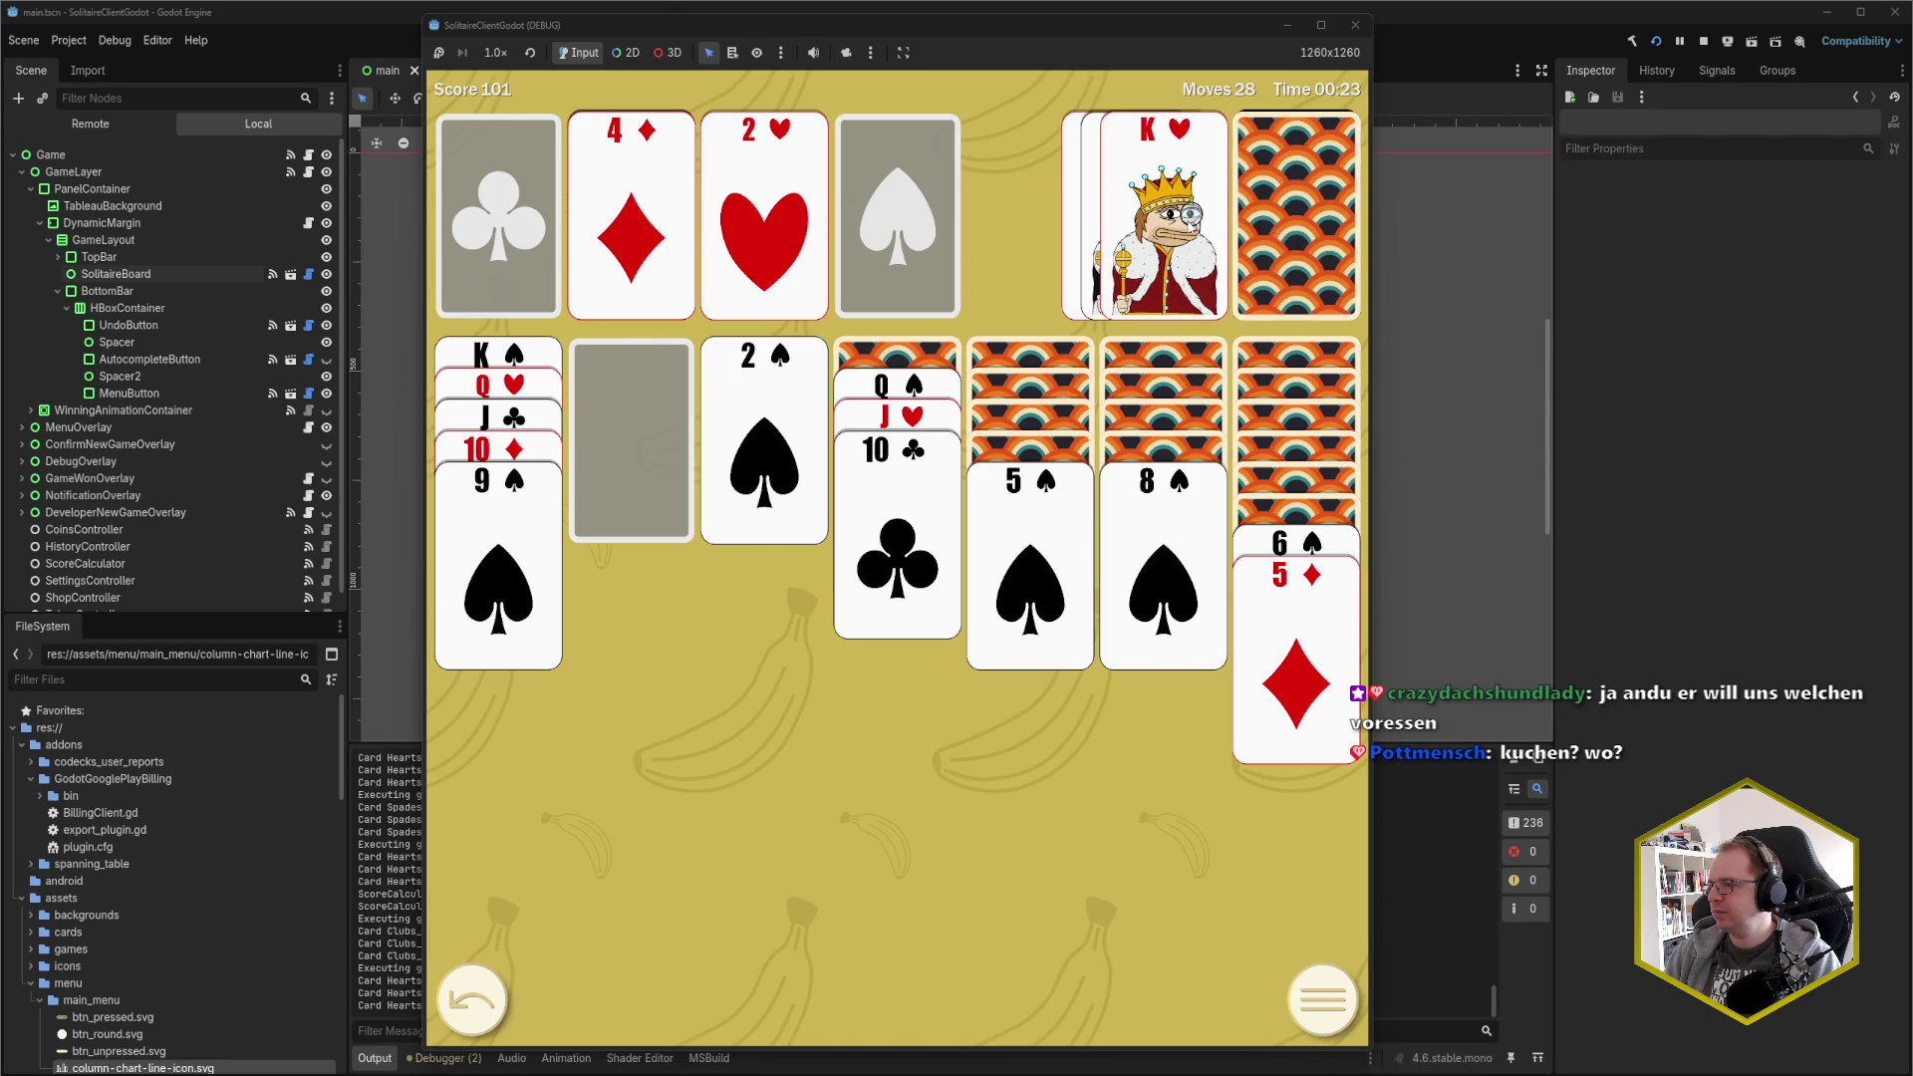
click(1164, 199)
click(896, 386)
click(896, 449)
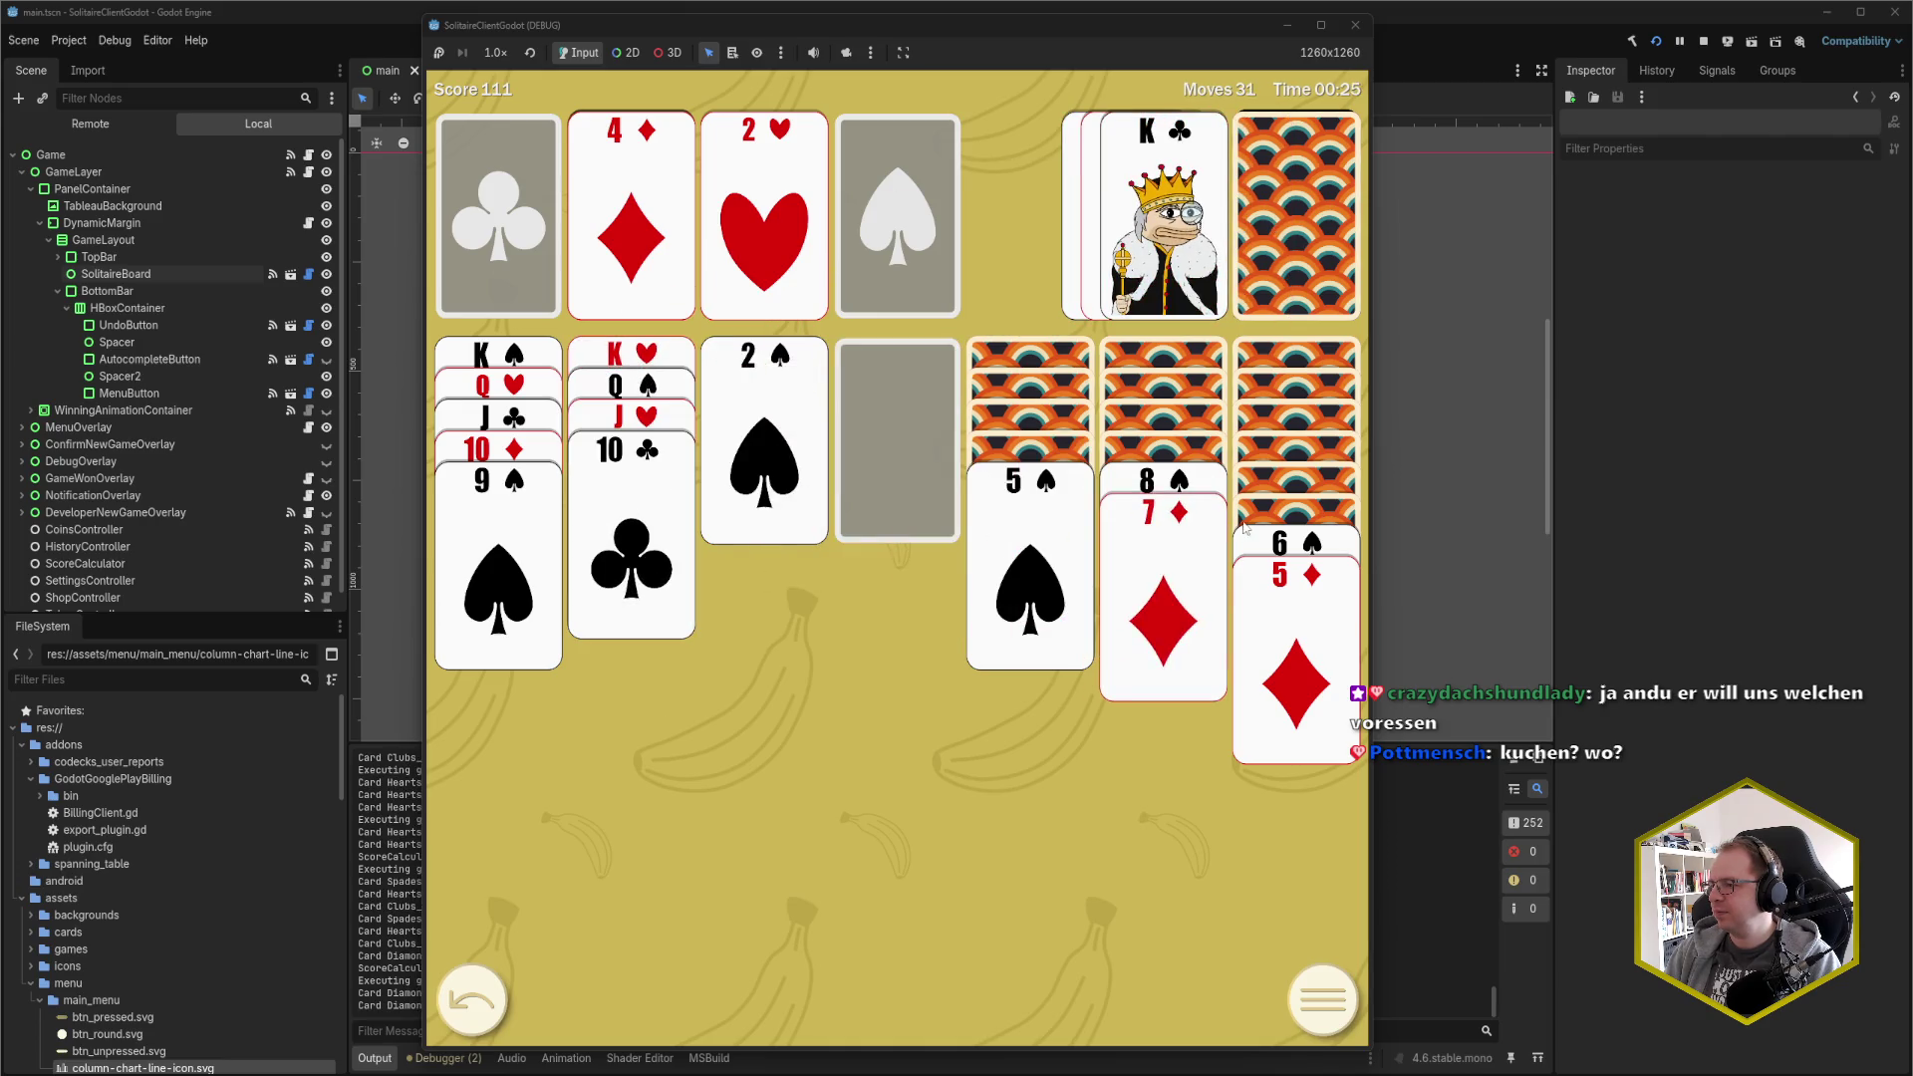
click(1244, 528)
Play J♦ onto Q♣ and 8♦ onto 9♠, then place K♦ in the empty column with Q♣/J♦
click(1251, 221)
click(1251, 221)
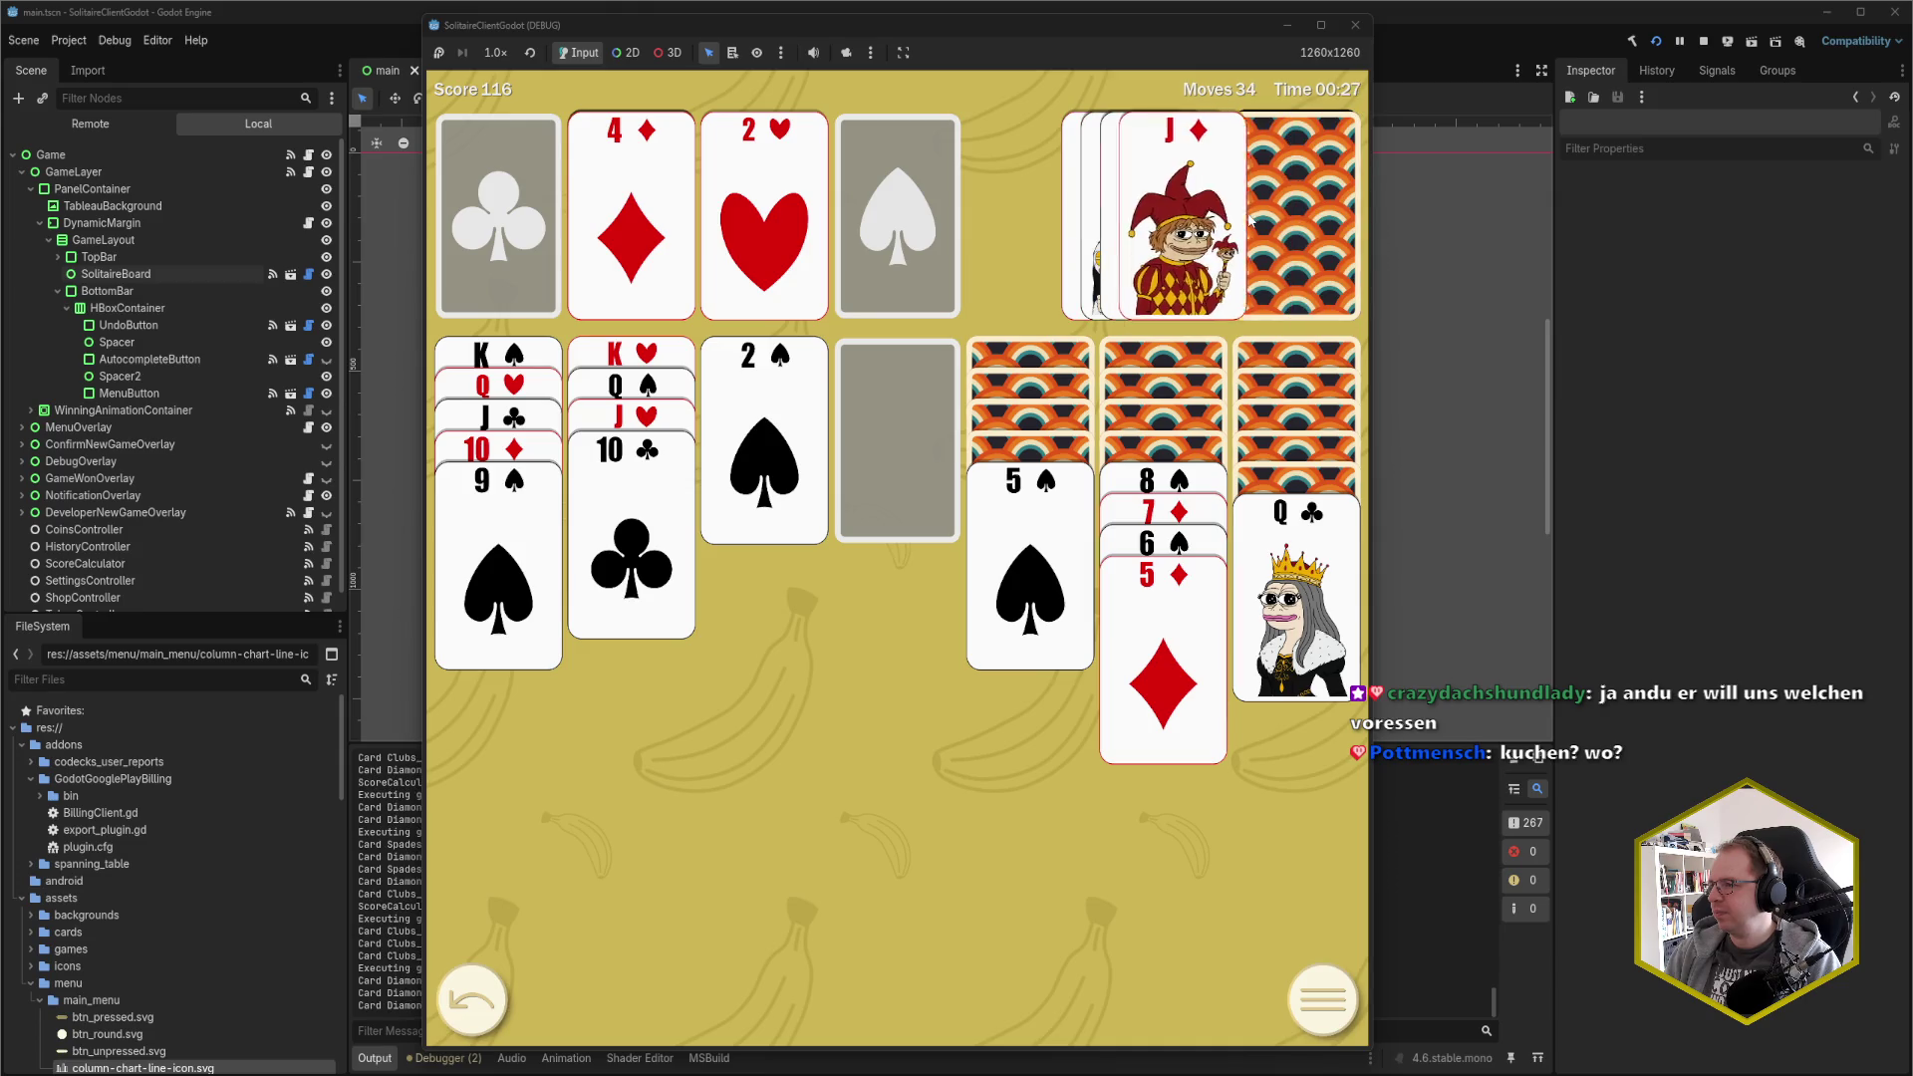
click(1240, 219)
click(1241, 221)
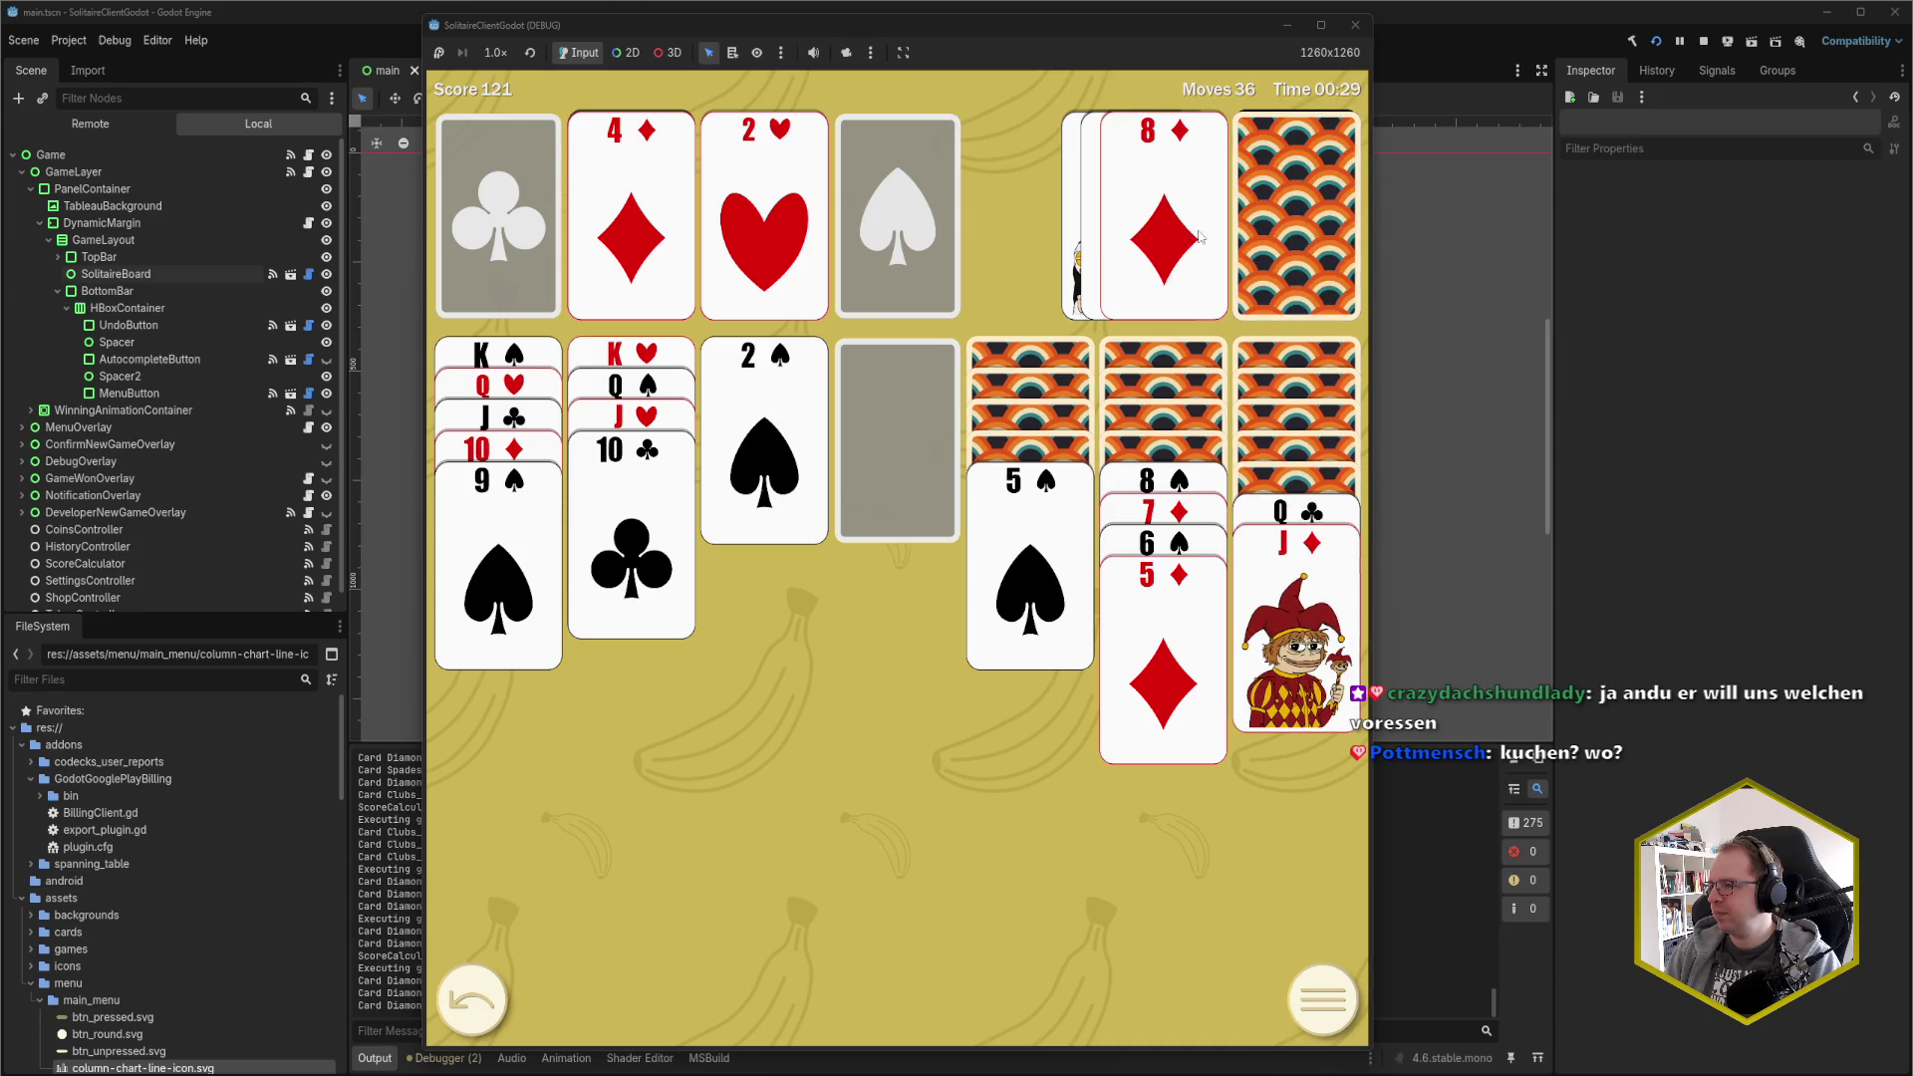
click(1199, 236)
click(1295, 214)
click(1163, 219)
click(1285, 513)
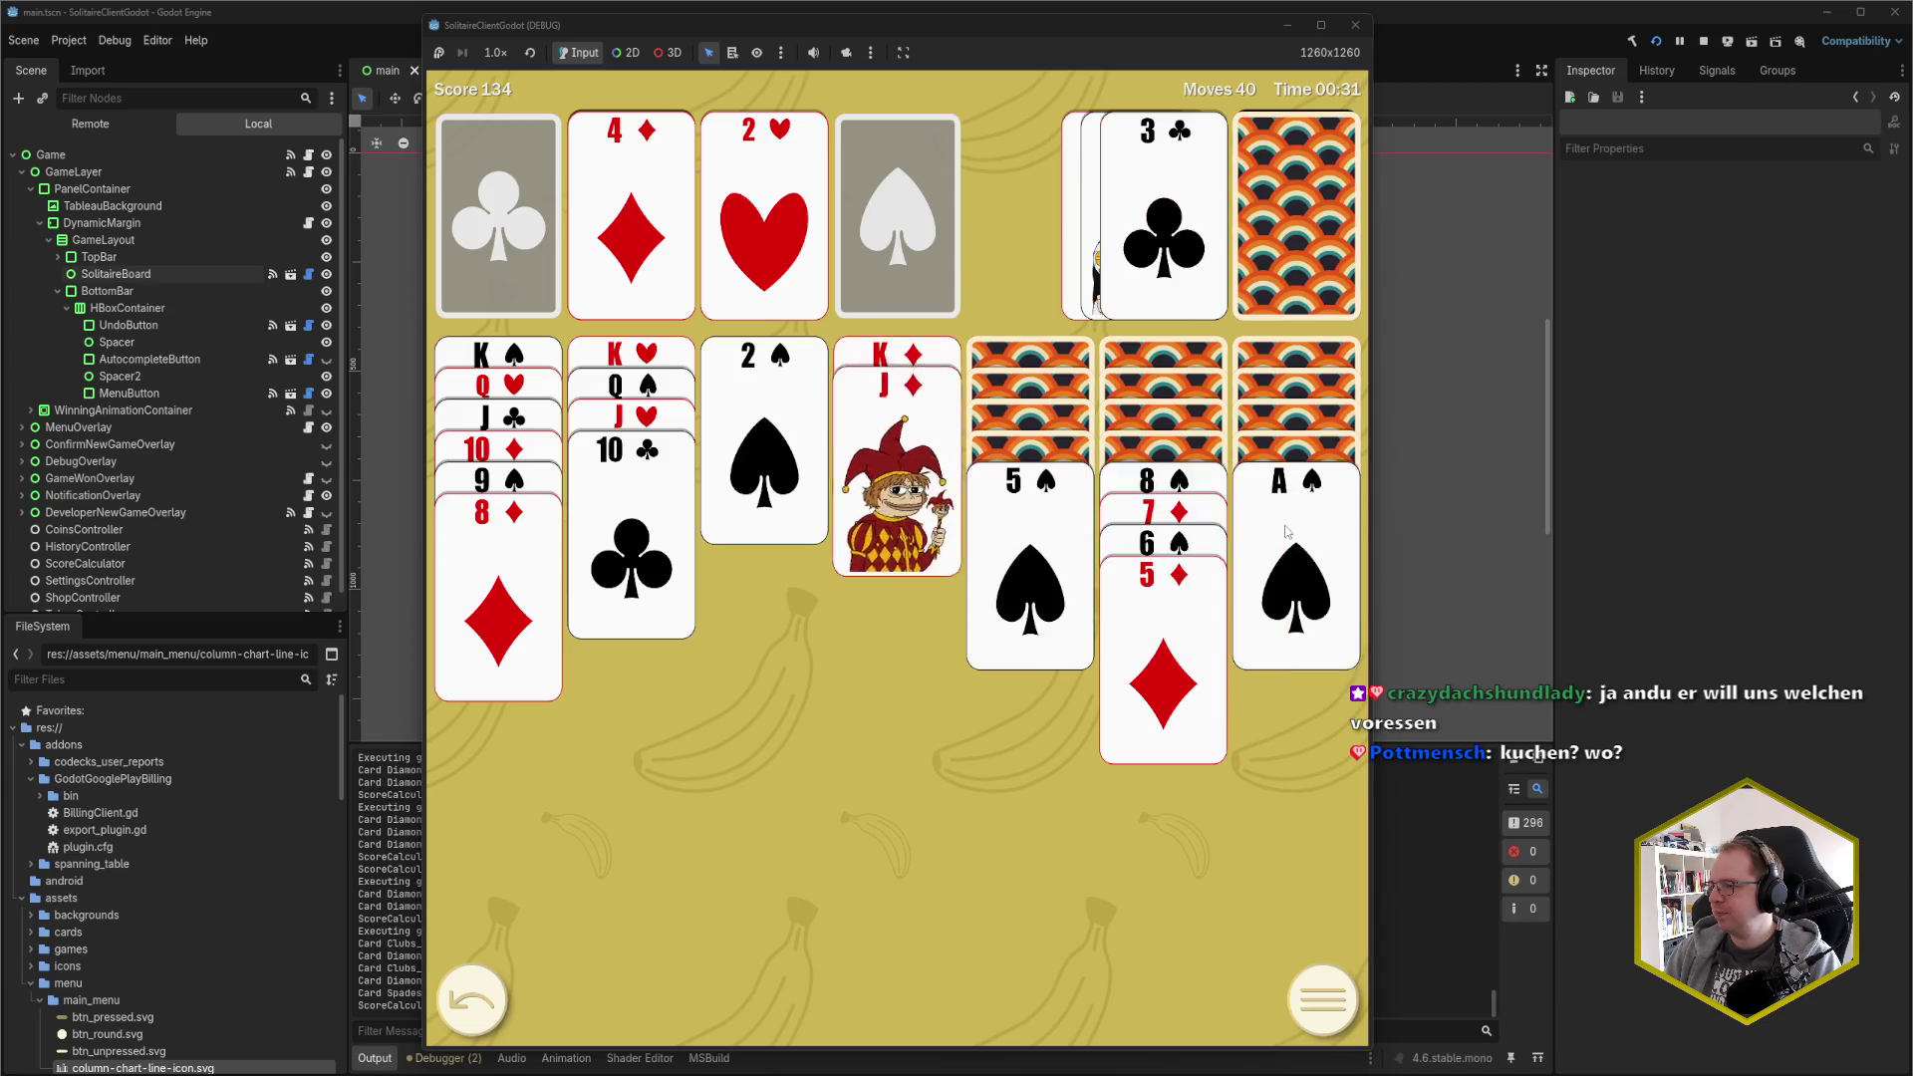
Send A♠ and 2♠ to the spade foundation and chain 5♠, the 8♠ stack and 9♥ stack down
click(1285, 531)
click(763, 448)
click(1004, 538)
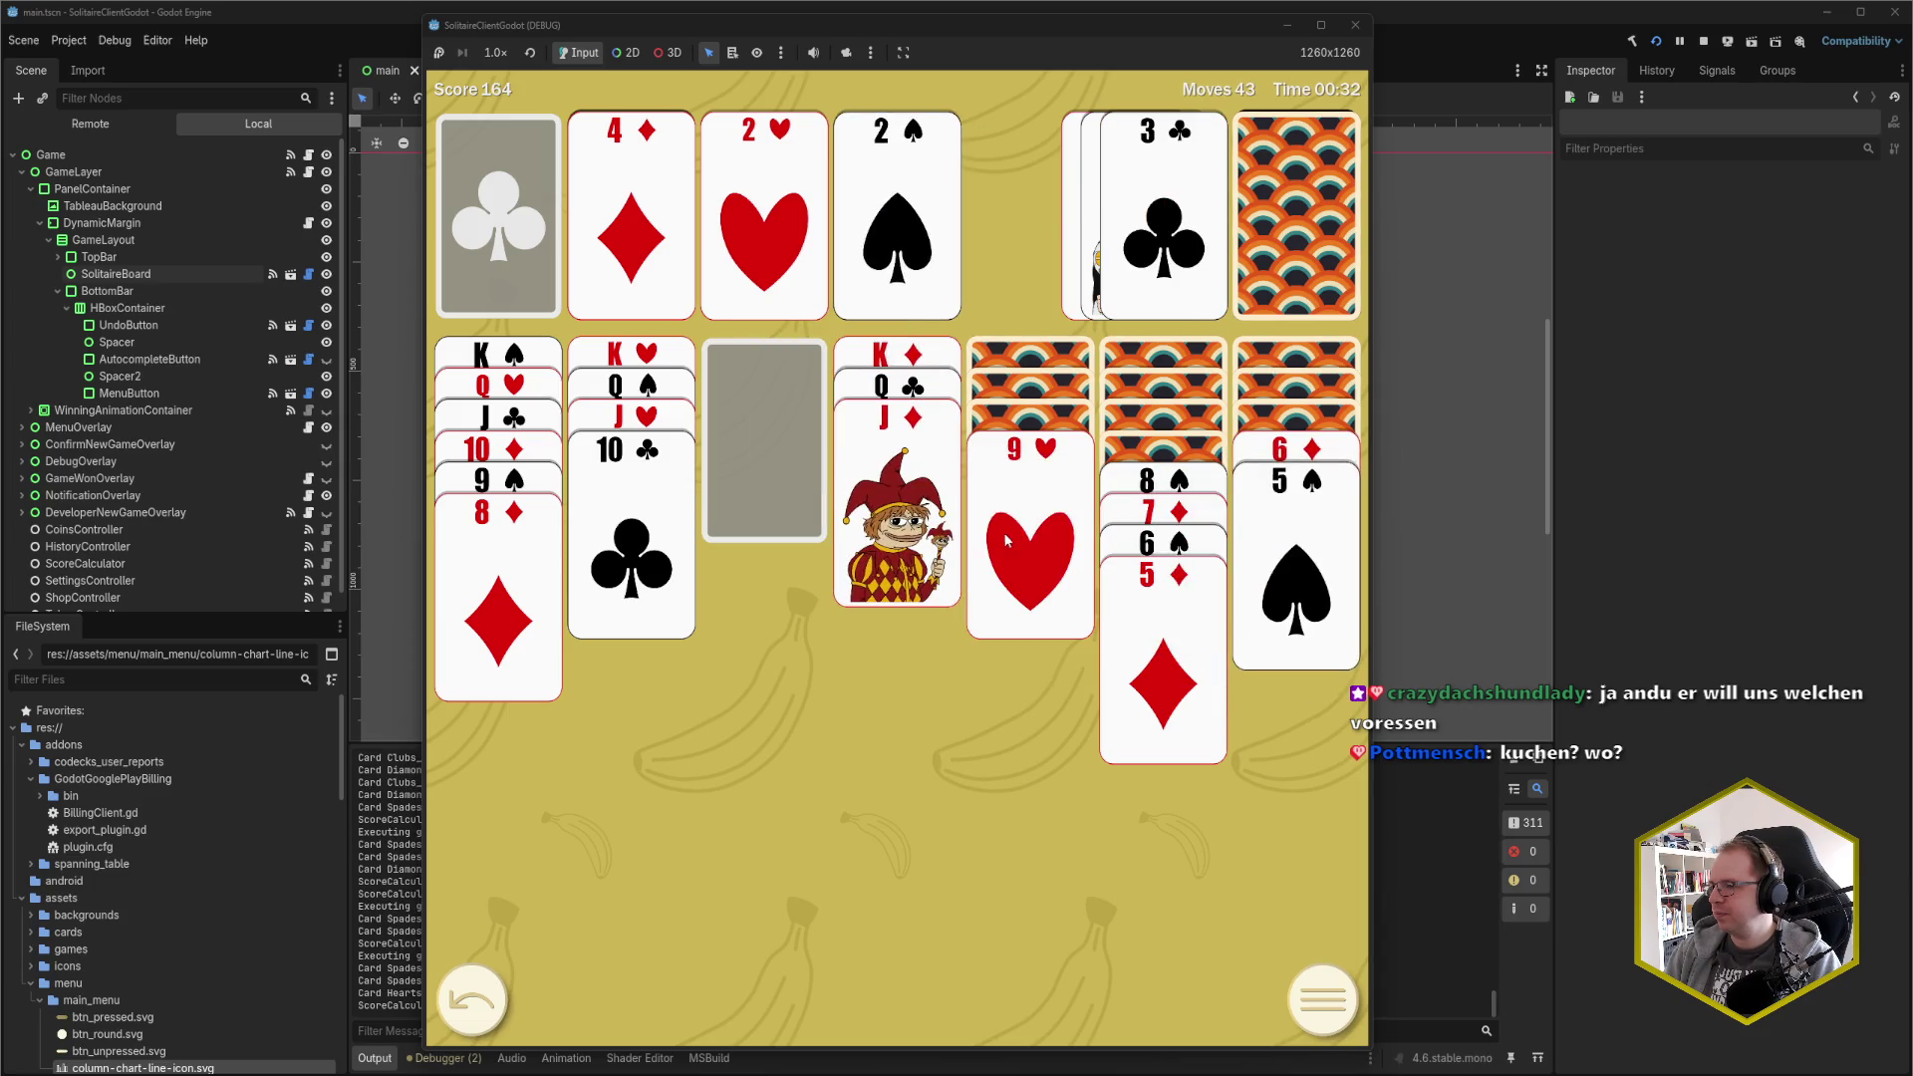
click(1141, 485)
click(1029, 448)
Deal through the stock, sending 3♠ and 3♥ to their foundations
click(1278, 203)
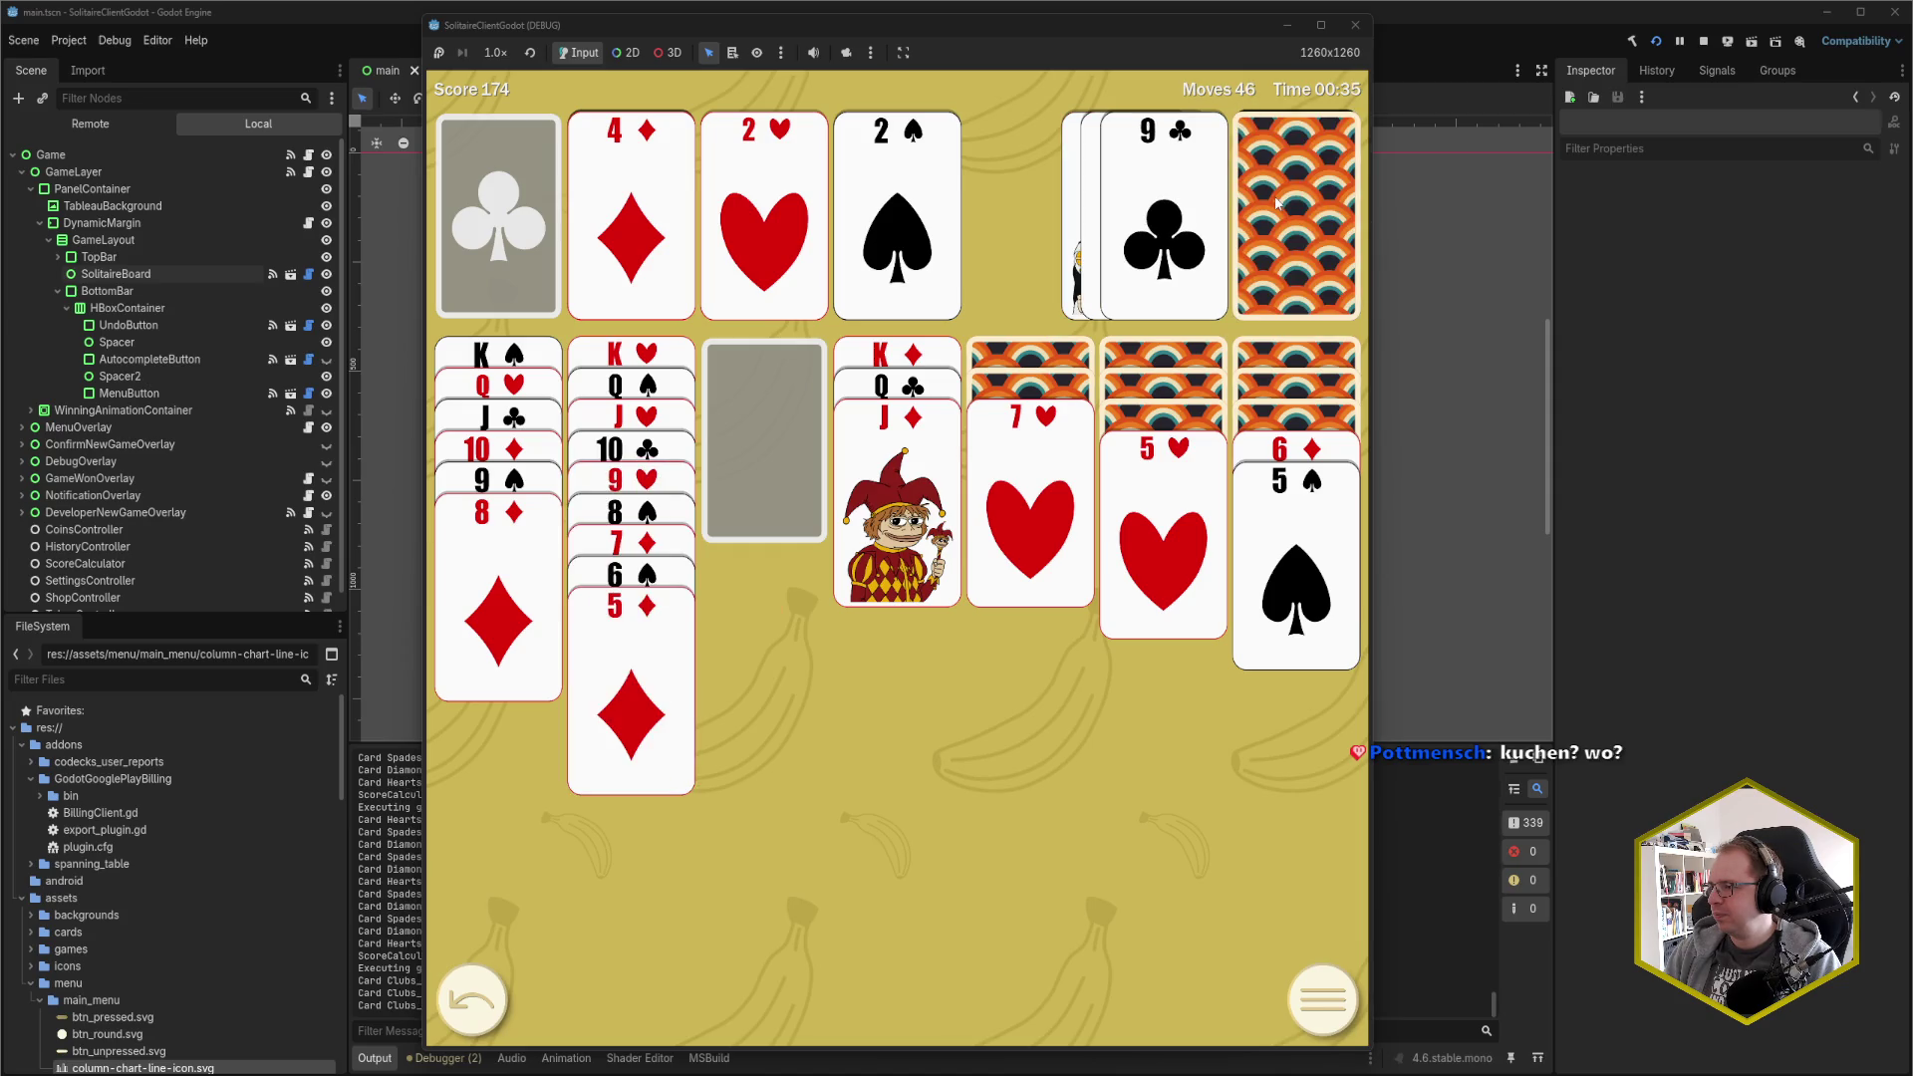
click(1275, 204)
click(1275, 204)
click(1195, 214)
click(1275, 204)
click(1243, 212)
click(1295, 209)
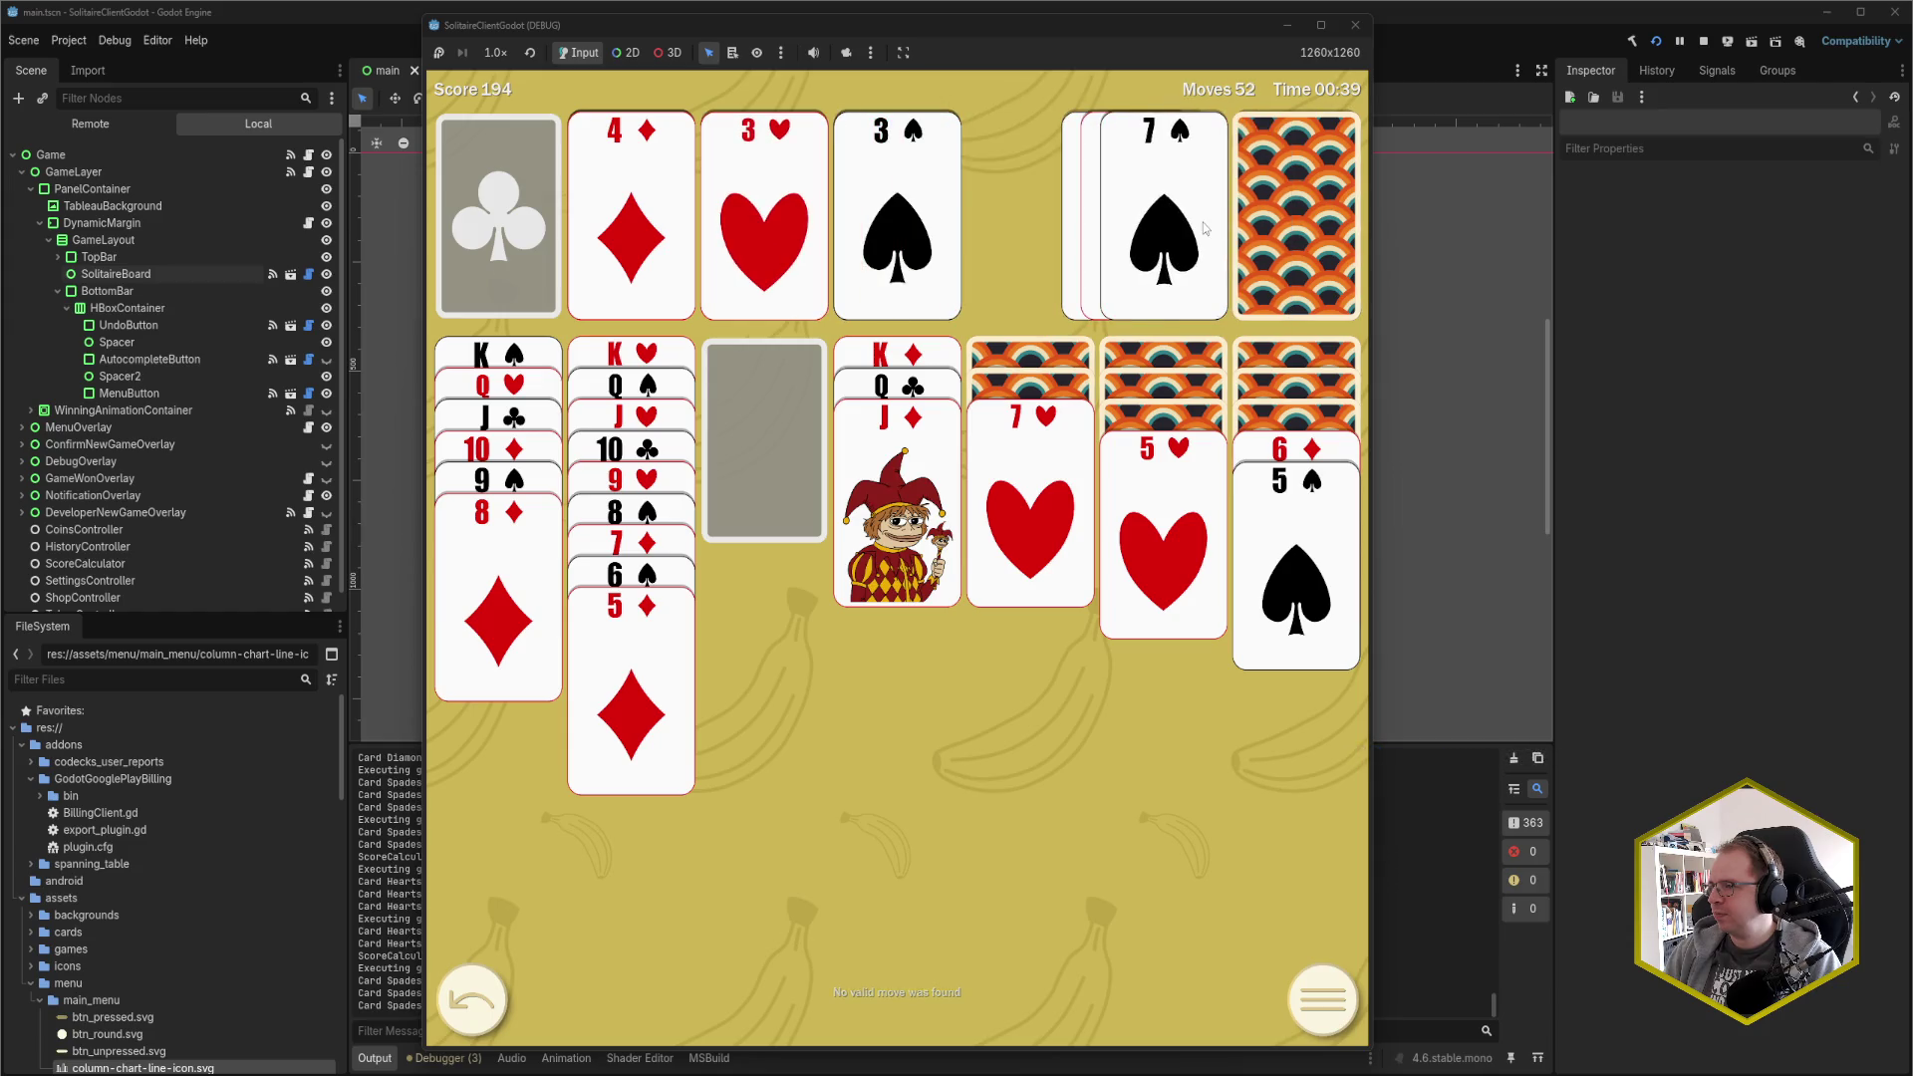
Build column 1 with 7♠ and 6♦/5♠, and play 6♣ onto 7♥, 5♥ onto 6♣, 4♣ onto 5♦
click(1204, 223)
click(1278, 454)
click(1295, 214)
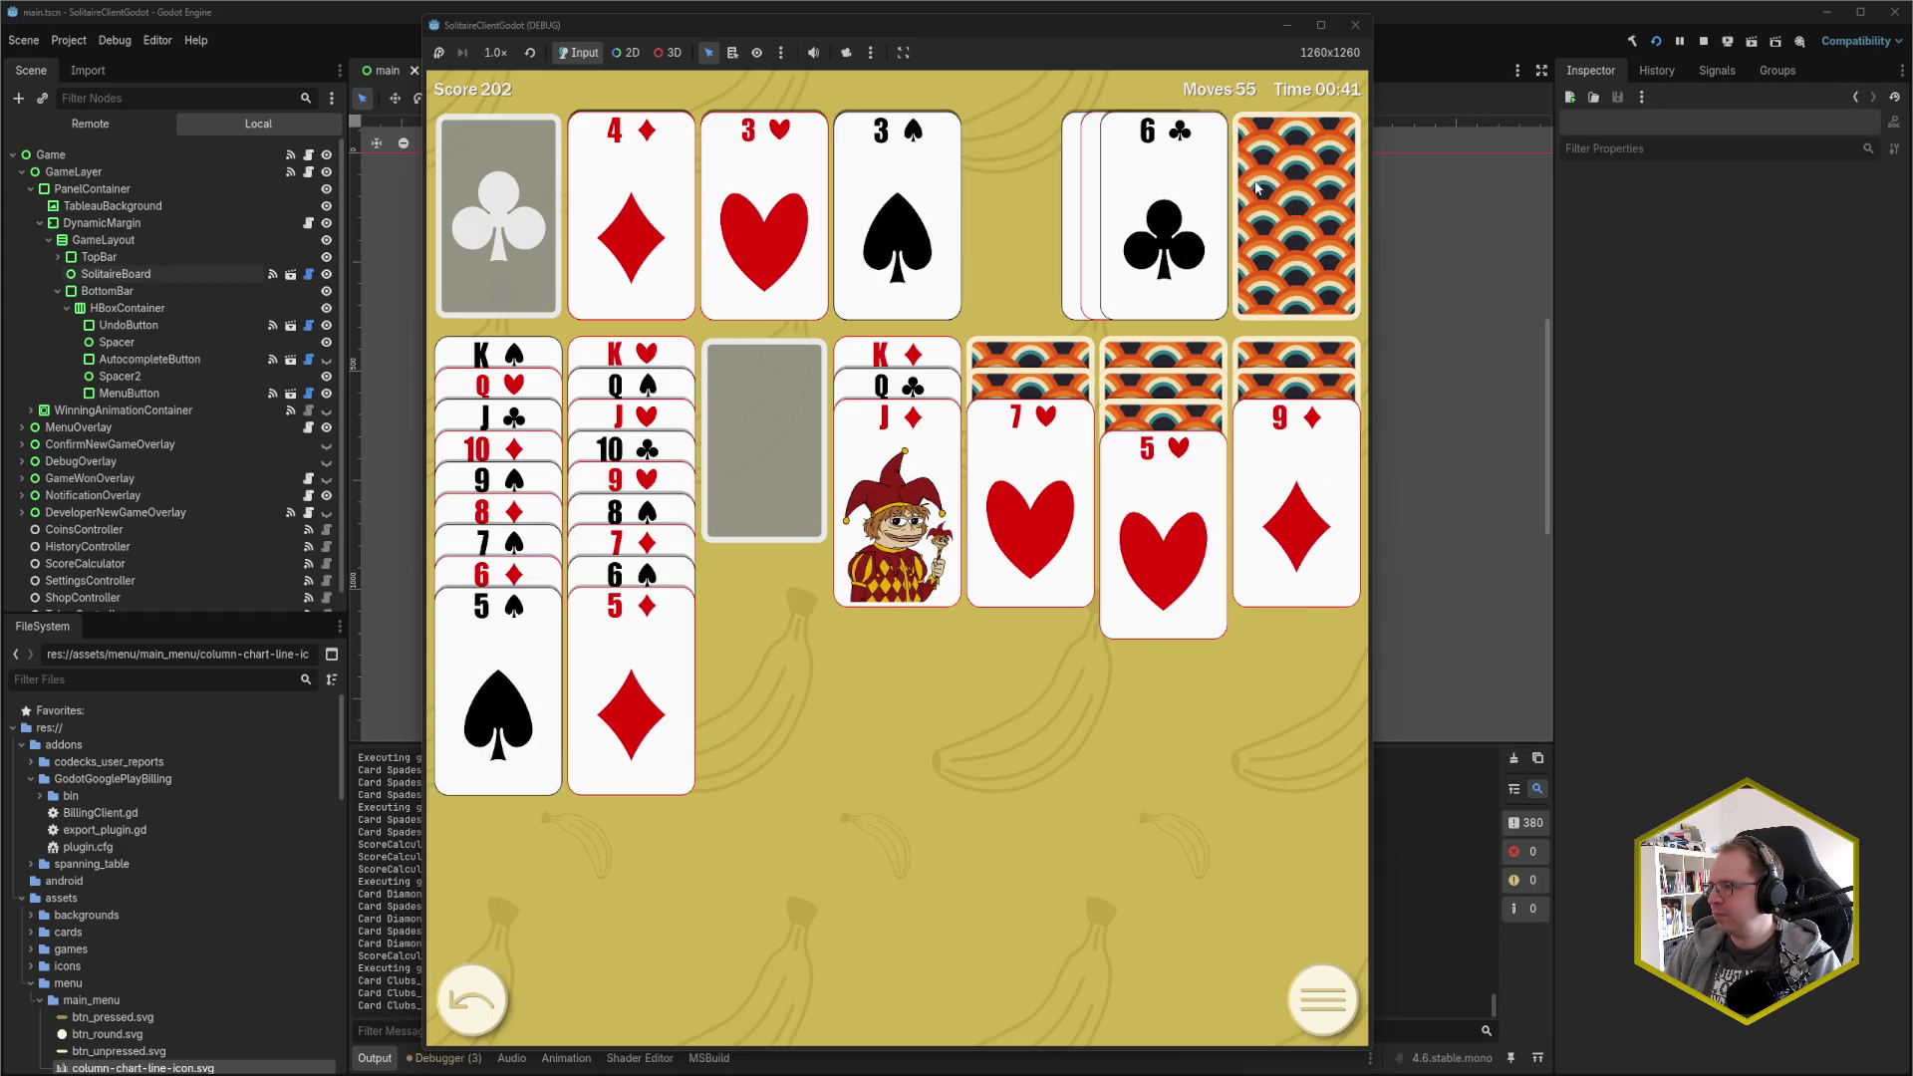
click(1164, 220)
click(1165, 498)
click(1166, 498)
click(1295, 214)
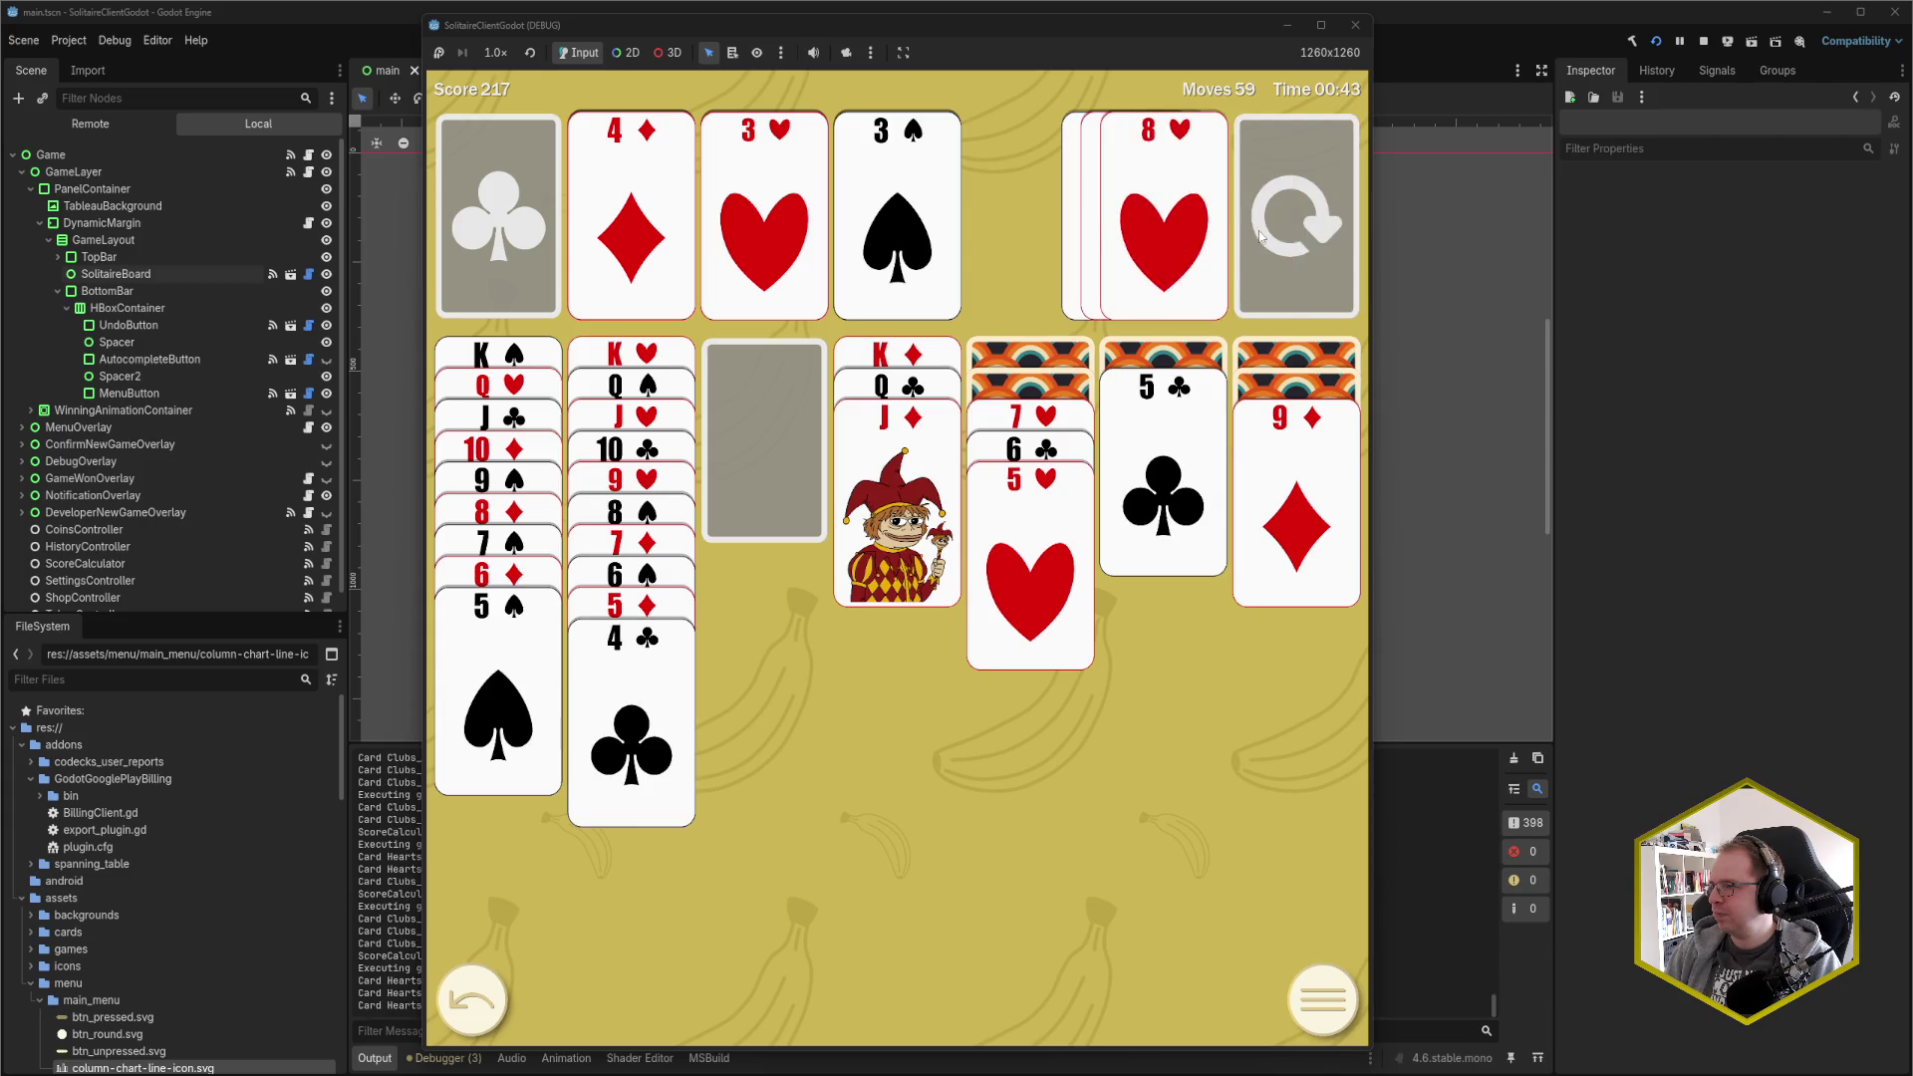
Recycle the waste into the stock, take back one deal, and play the 8♣ onto the tableau
click(1295, 214)
click(1295, 215)
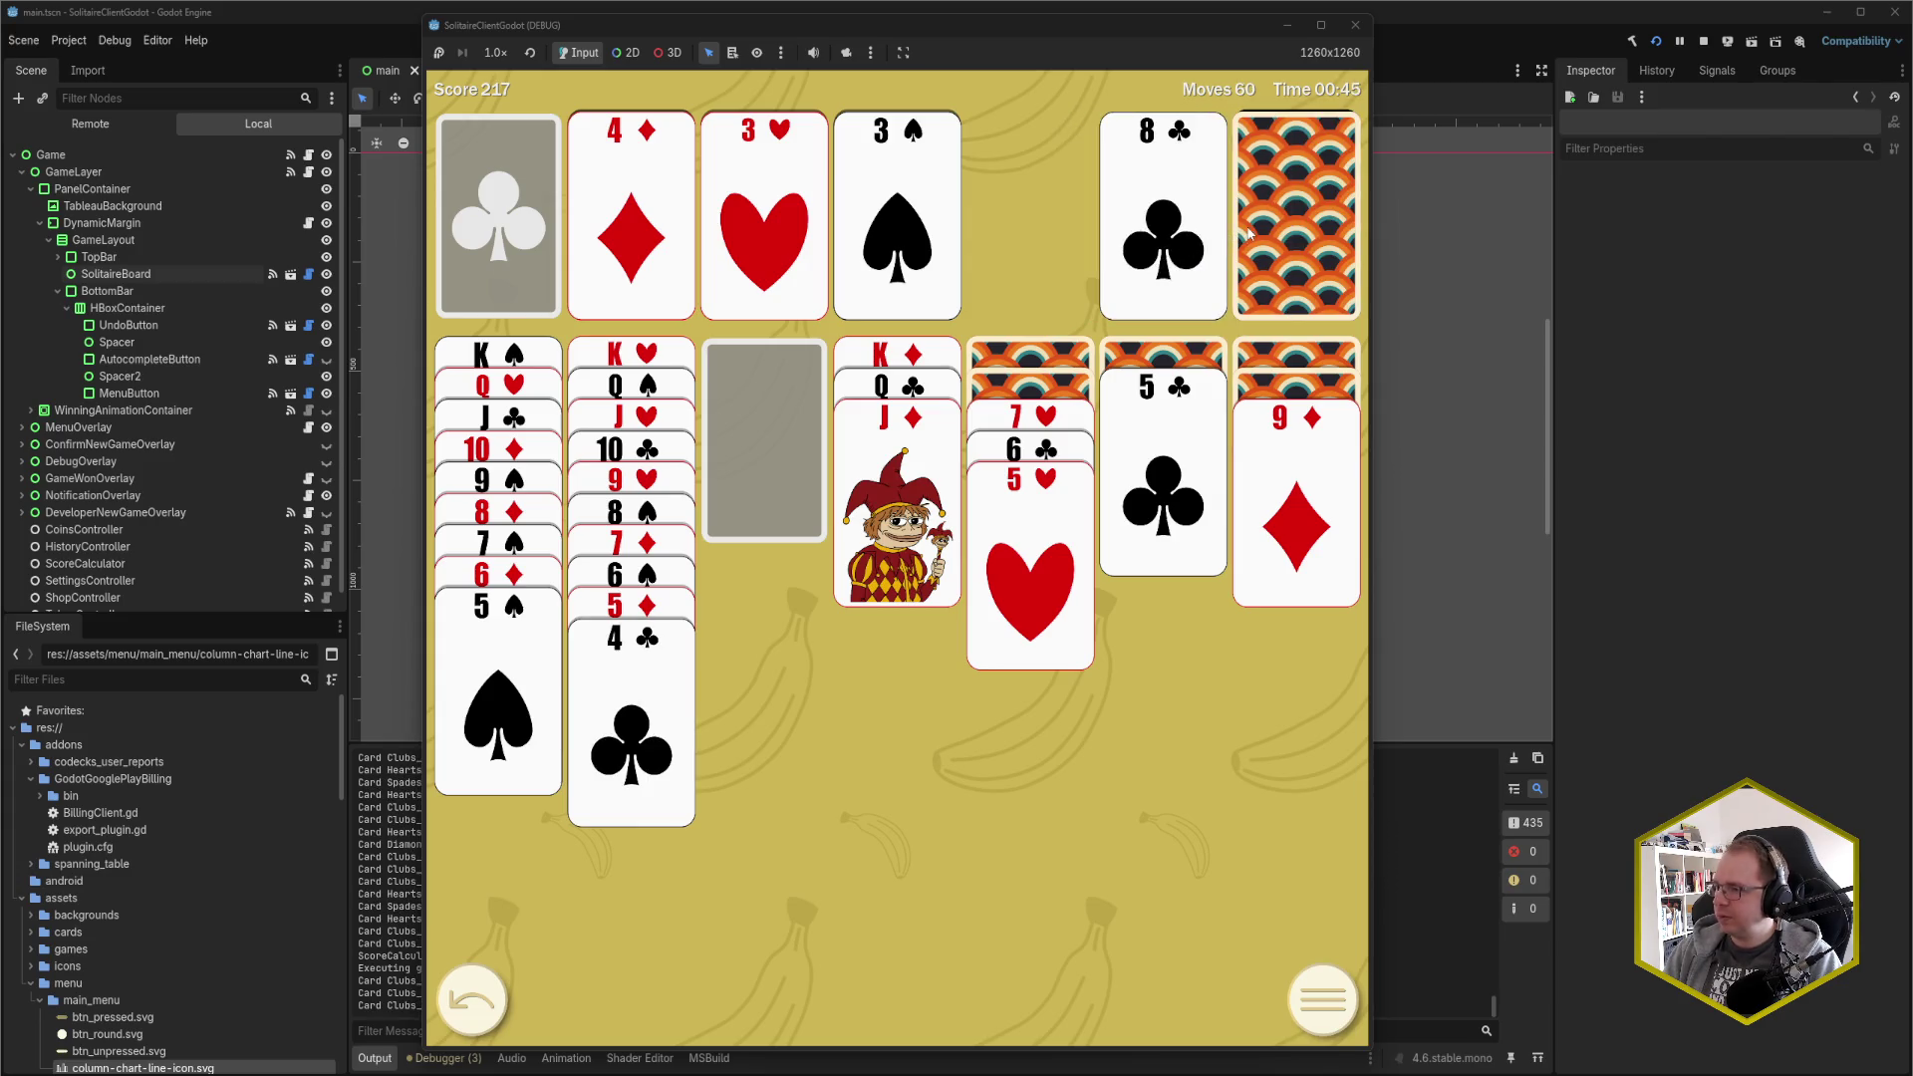
click(1173, 249)
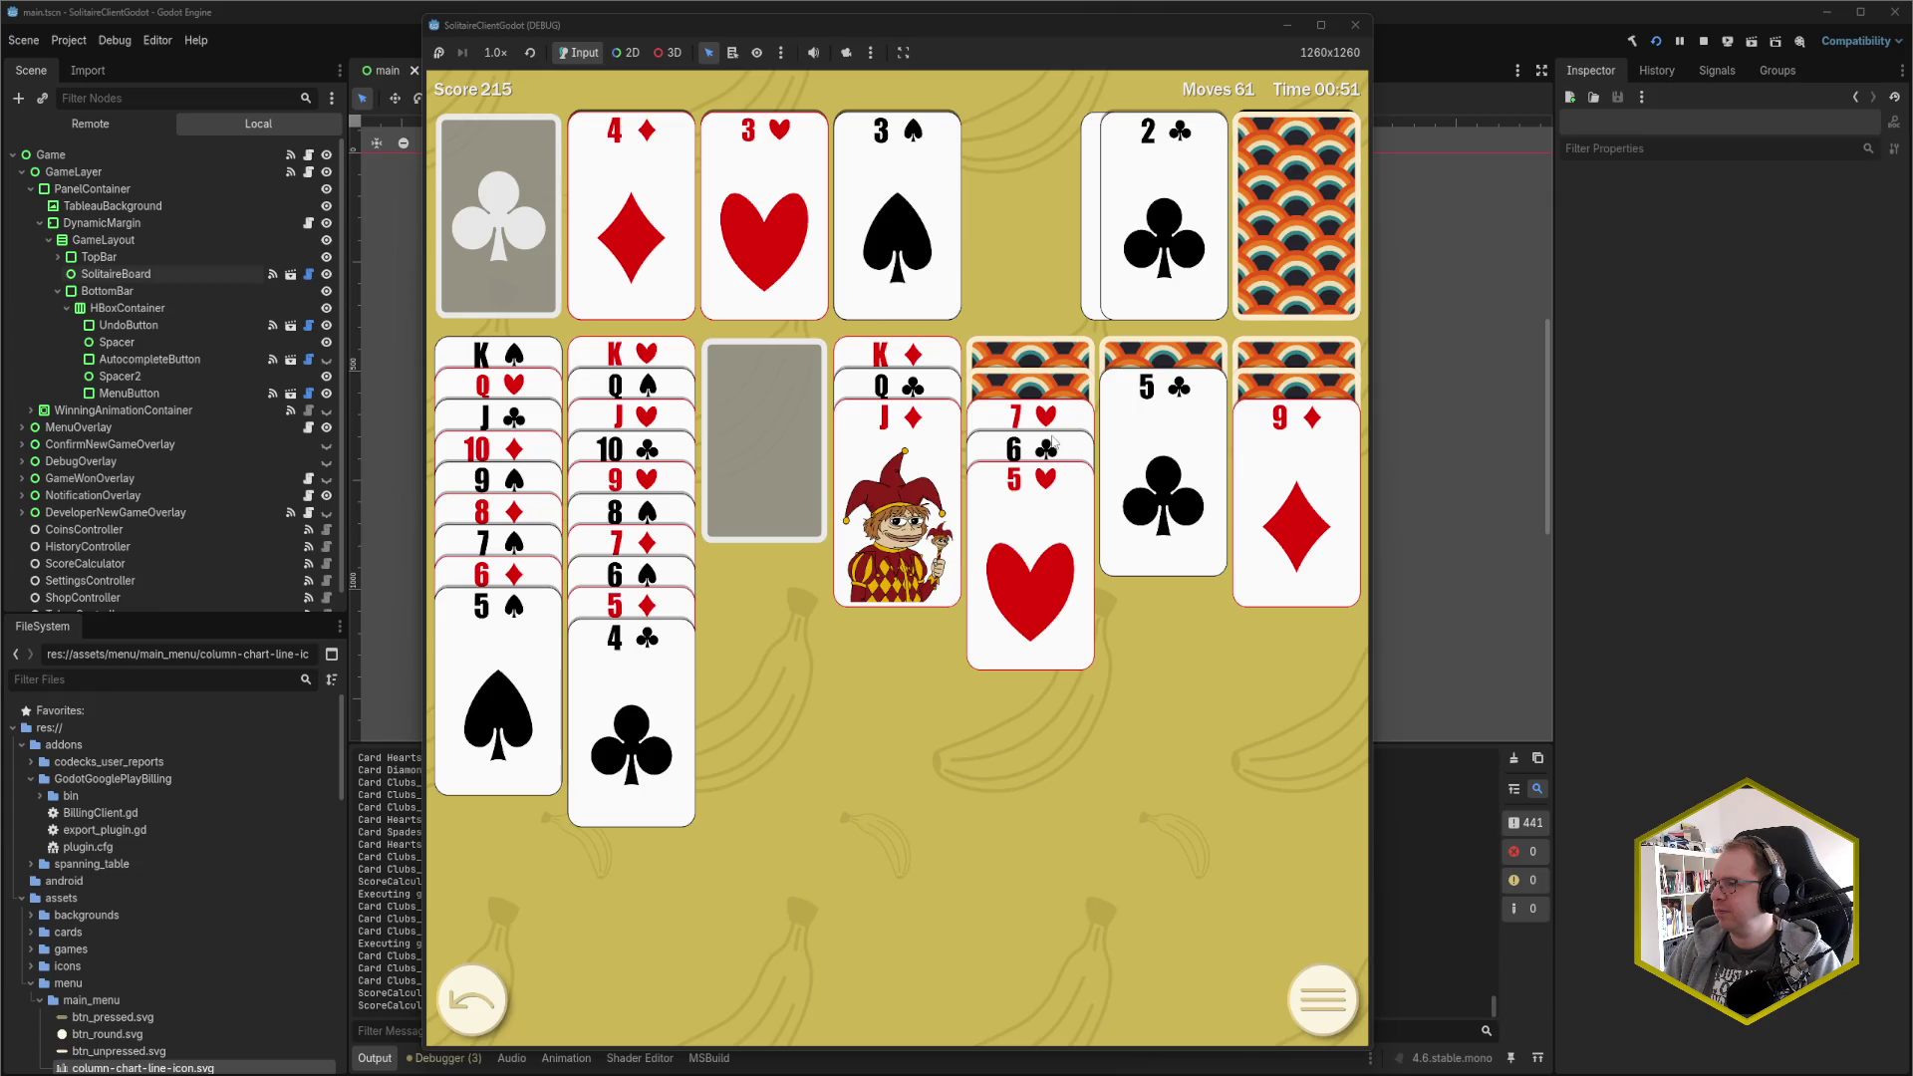
click(472, 1000)
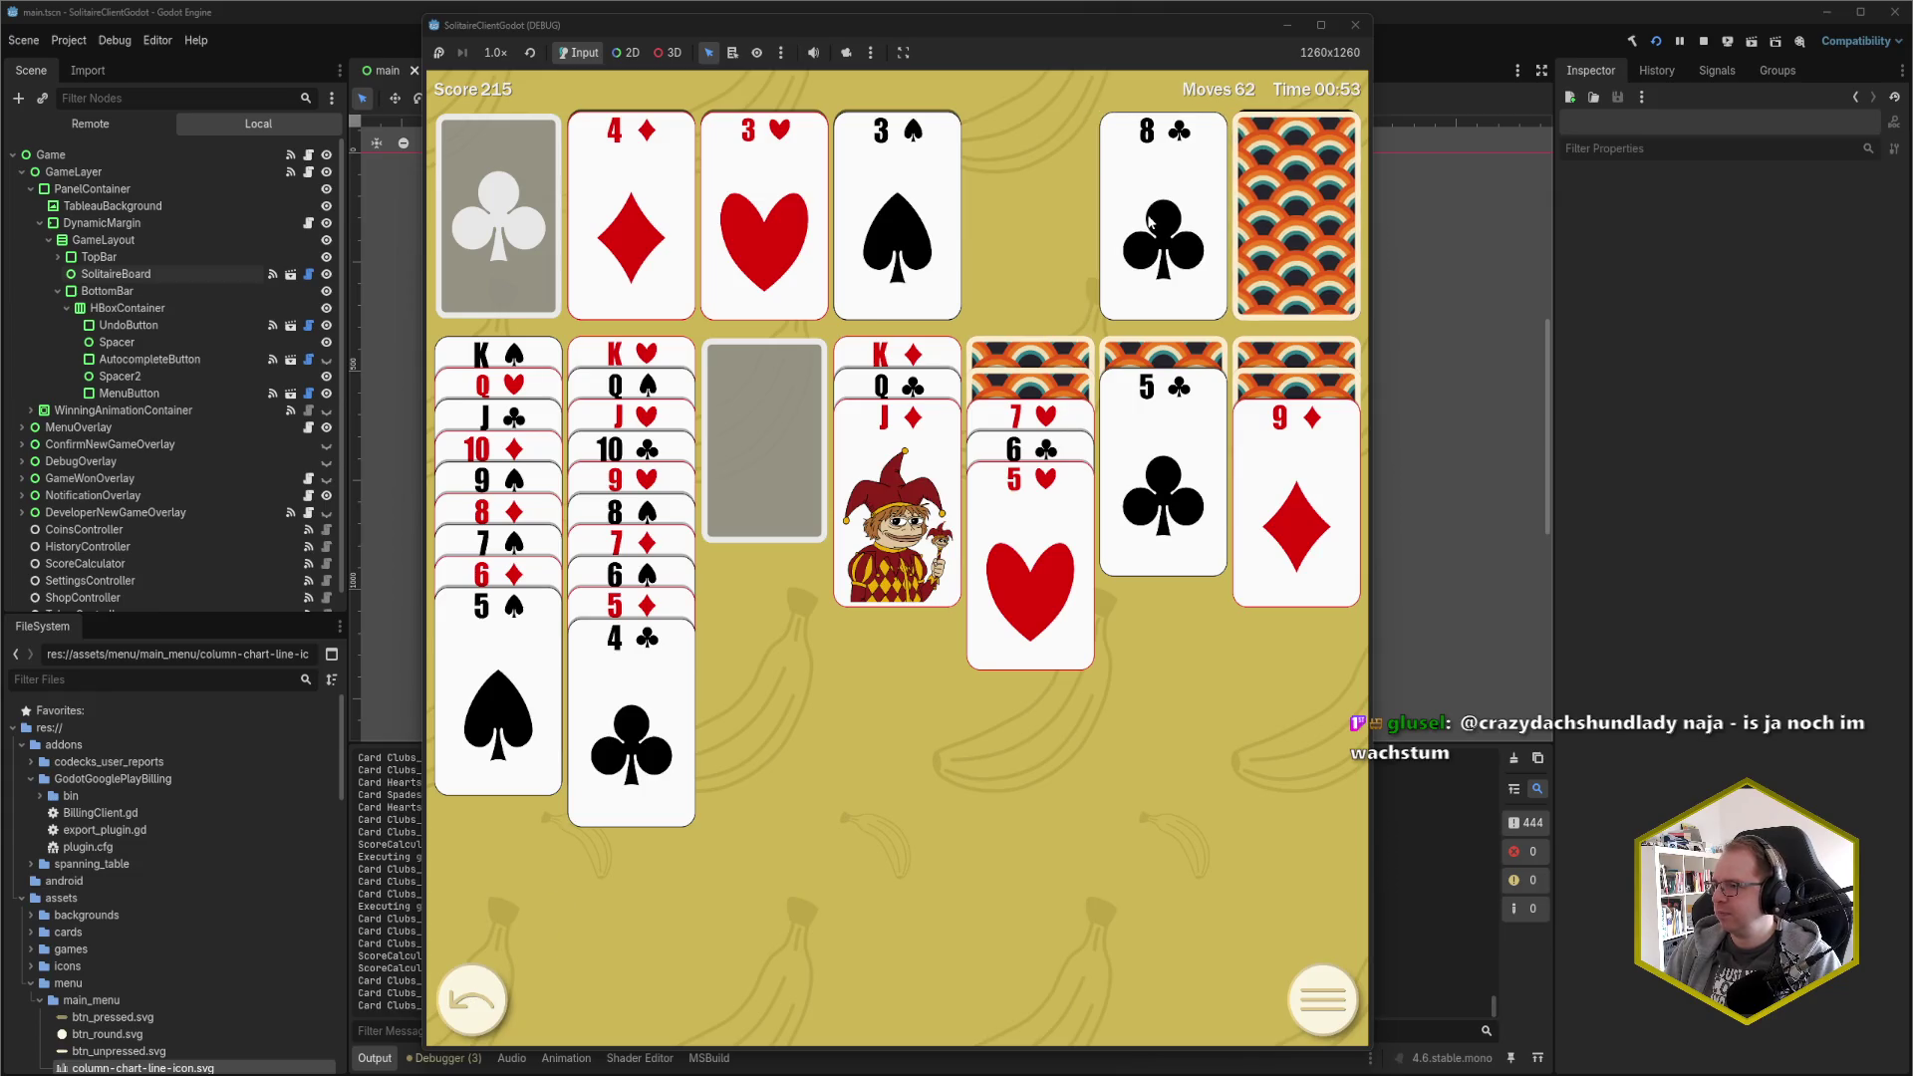
click(1150, 221)
click(1295, 419)
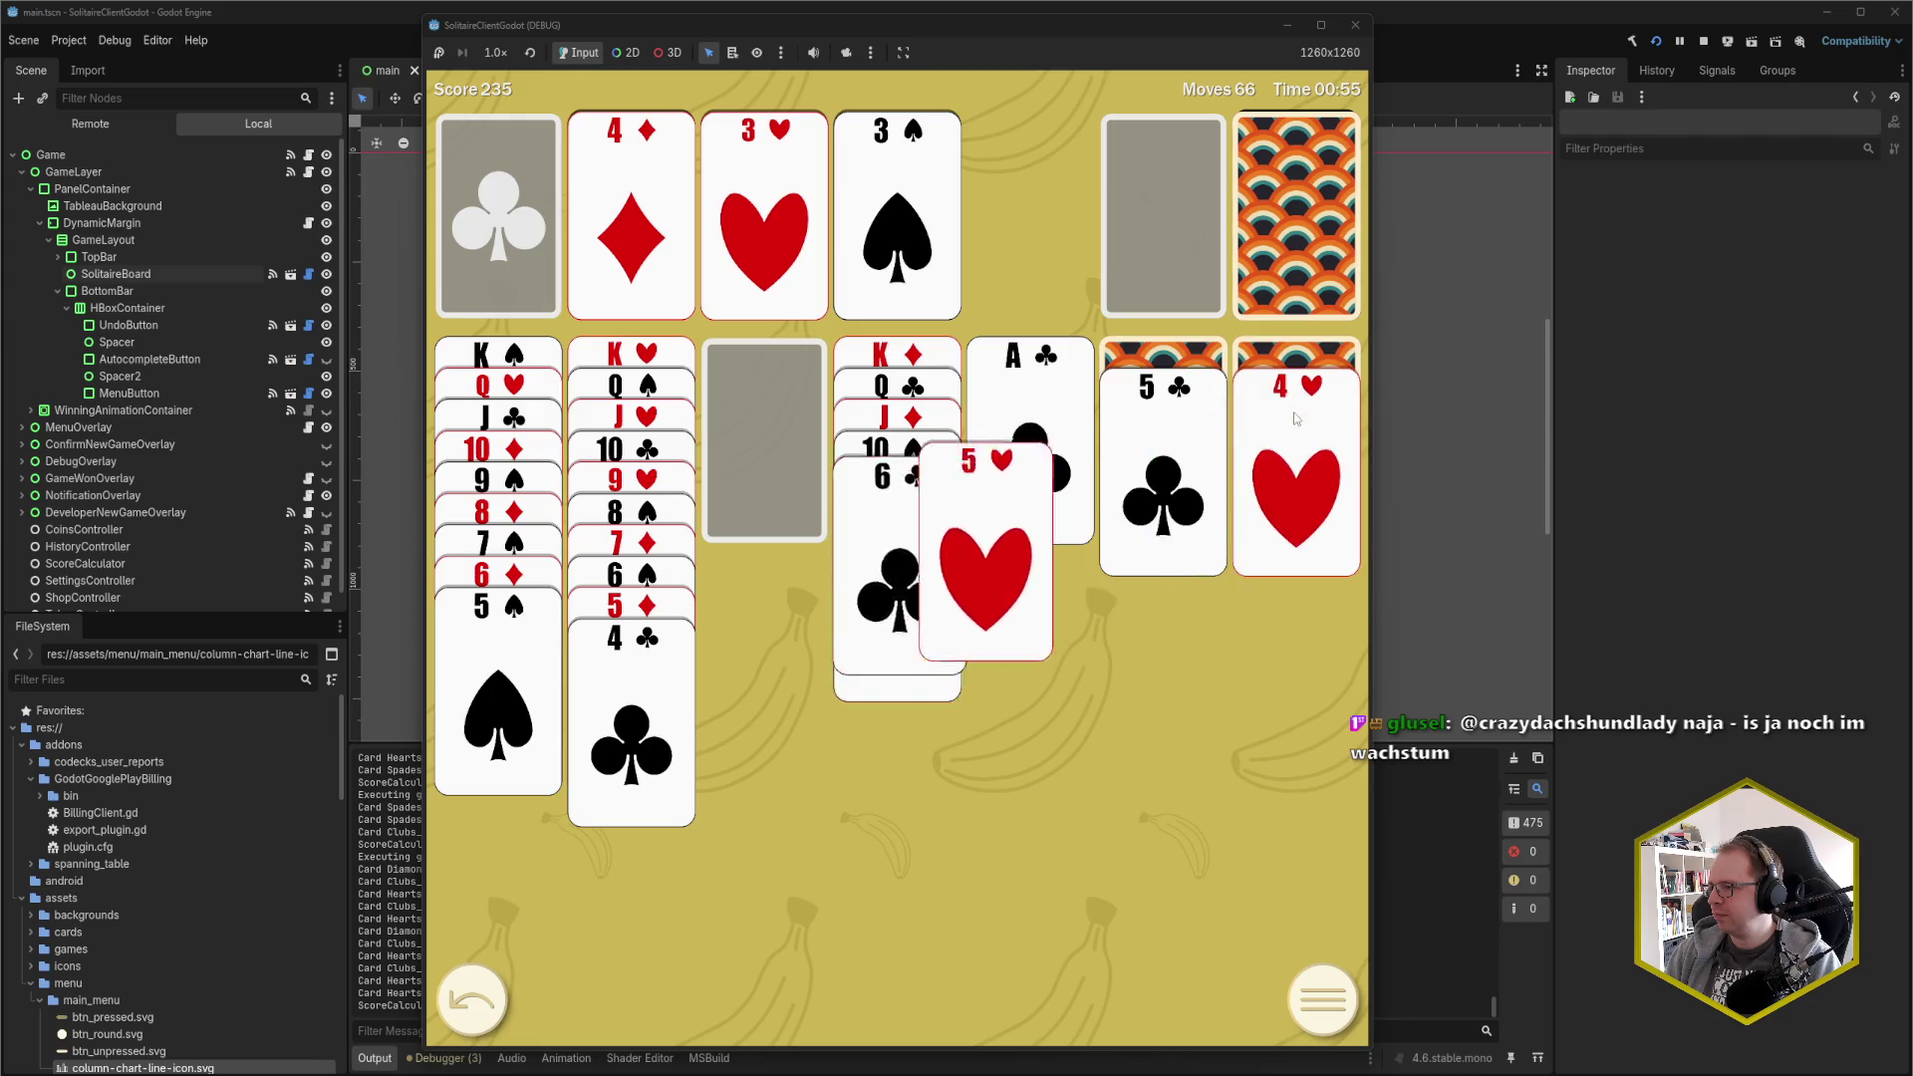
Send 4♥, A♣, 2♣, 4♠ and 5♠ to the foundations and move 5♣ onto 6♦
click(1295, 419)
click(1030, 399)
click(1295, 214)
click(1193, 216)
click(1295, 215)
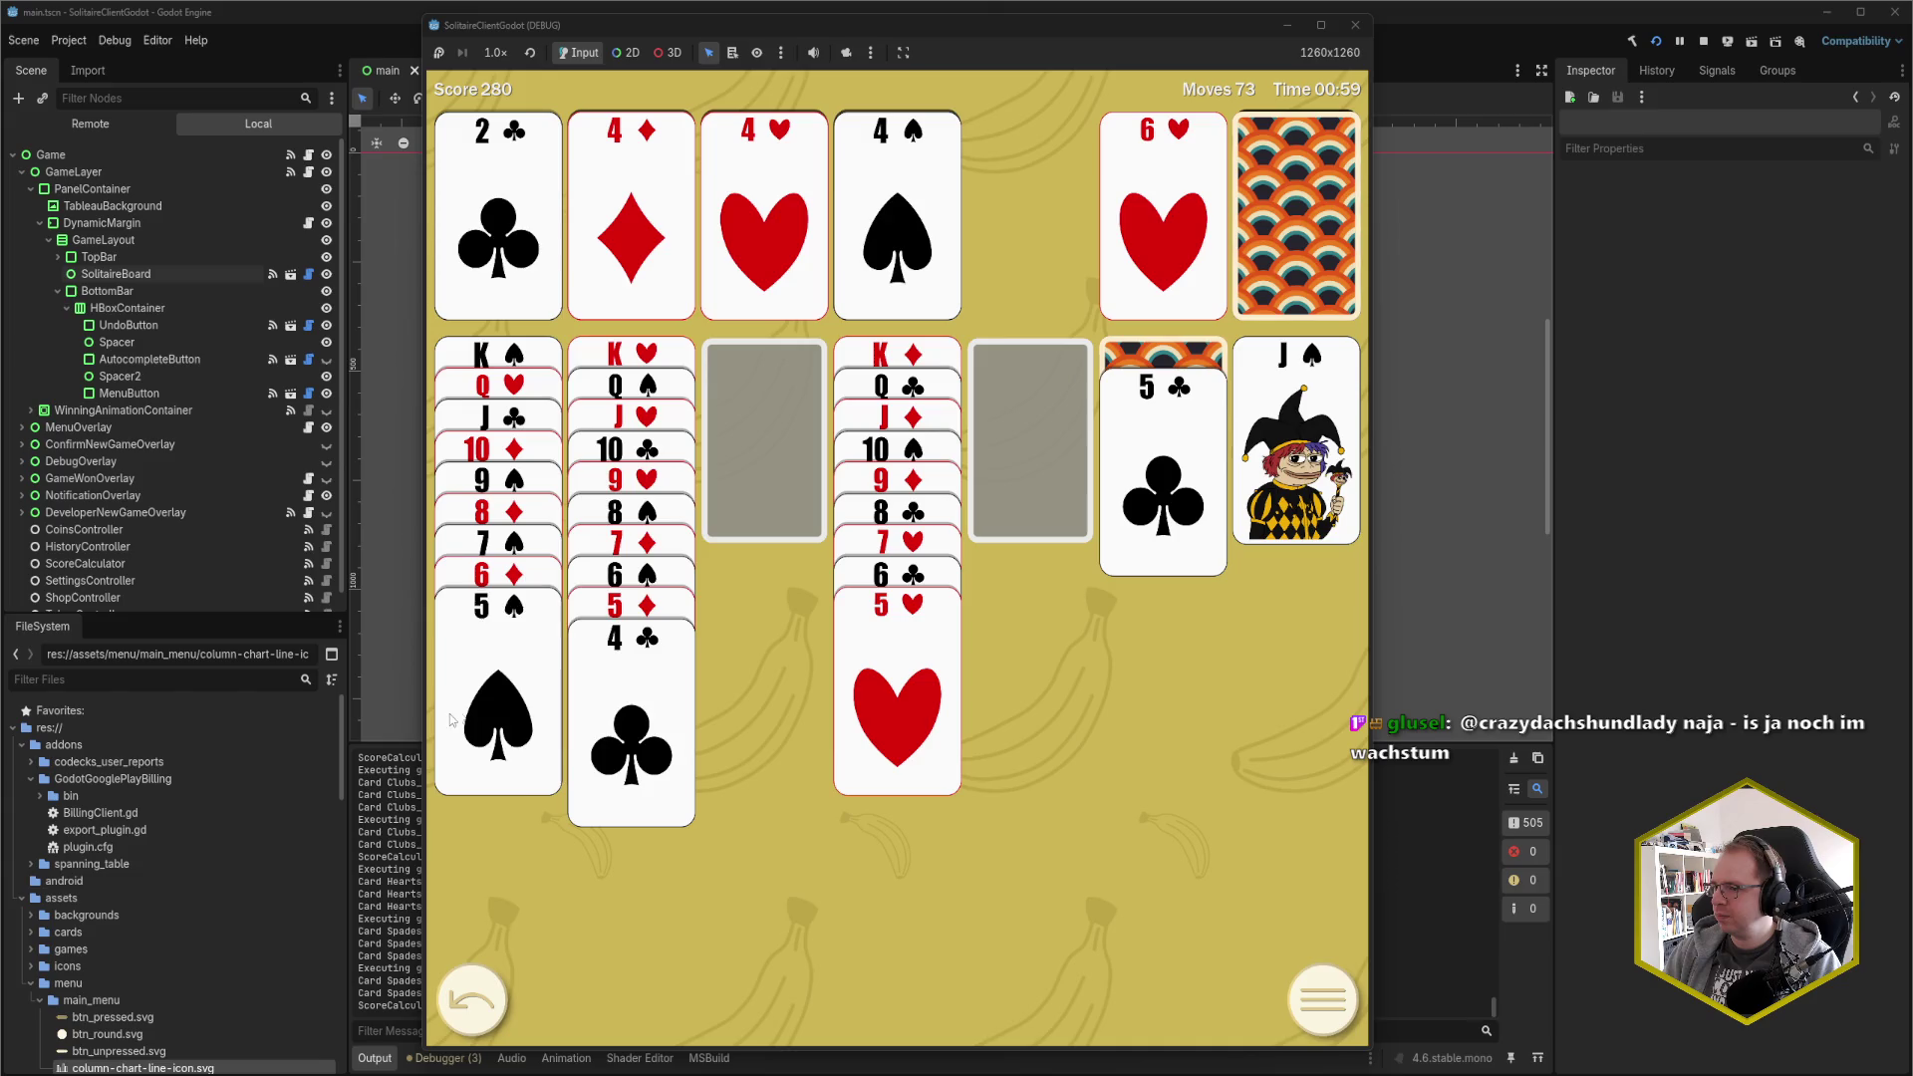
click(451, 719)
click(1116, 474)
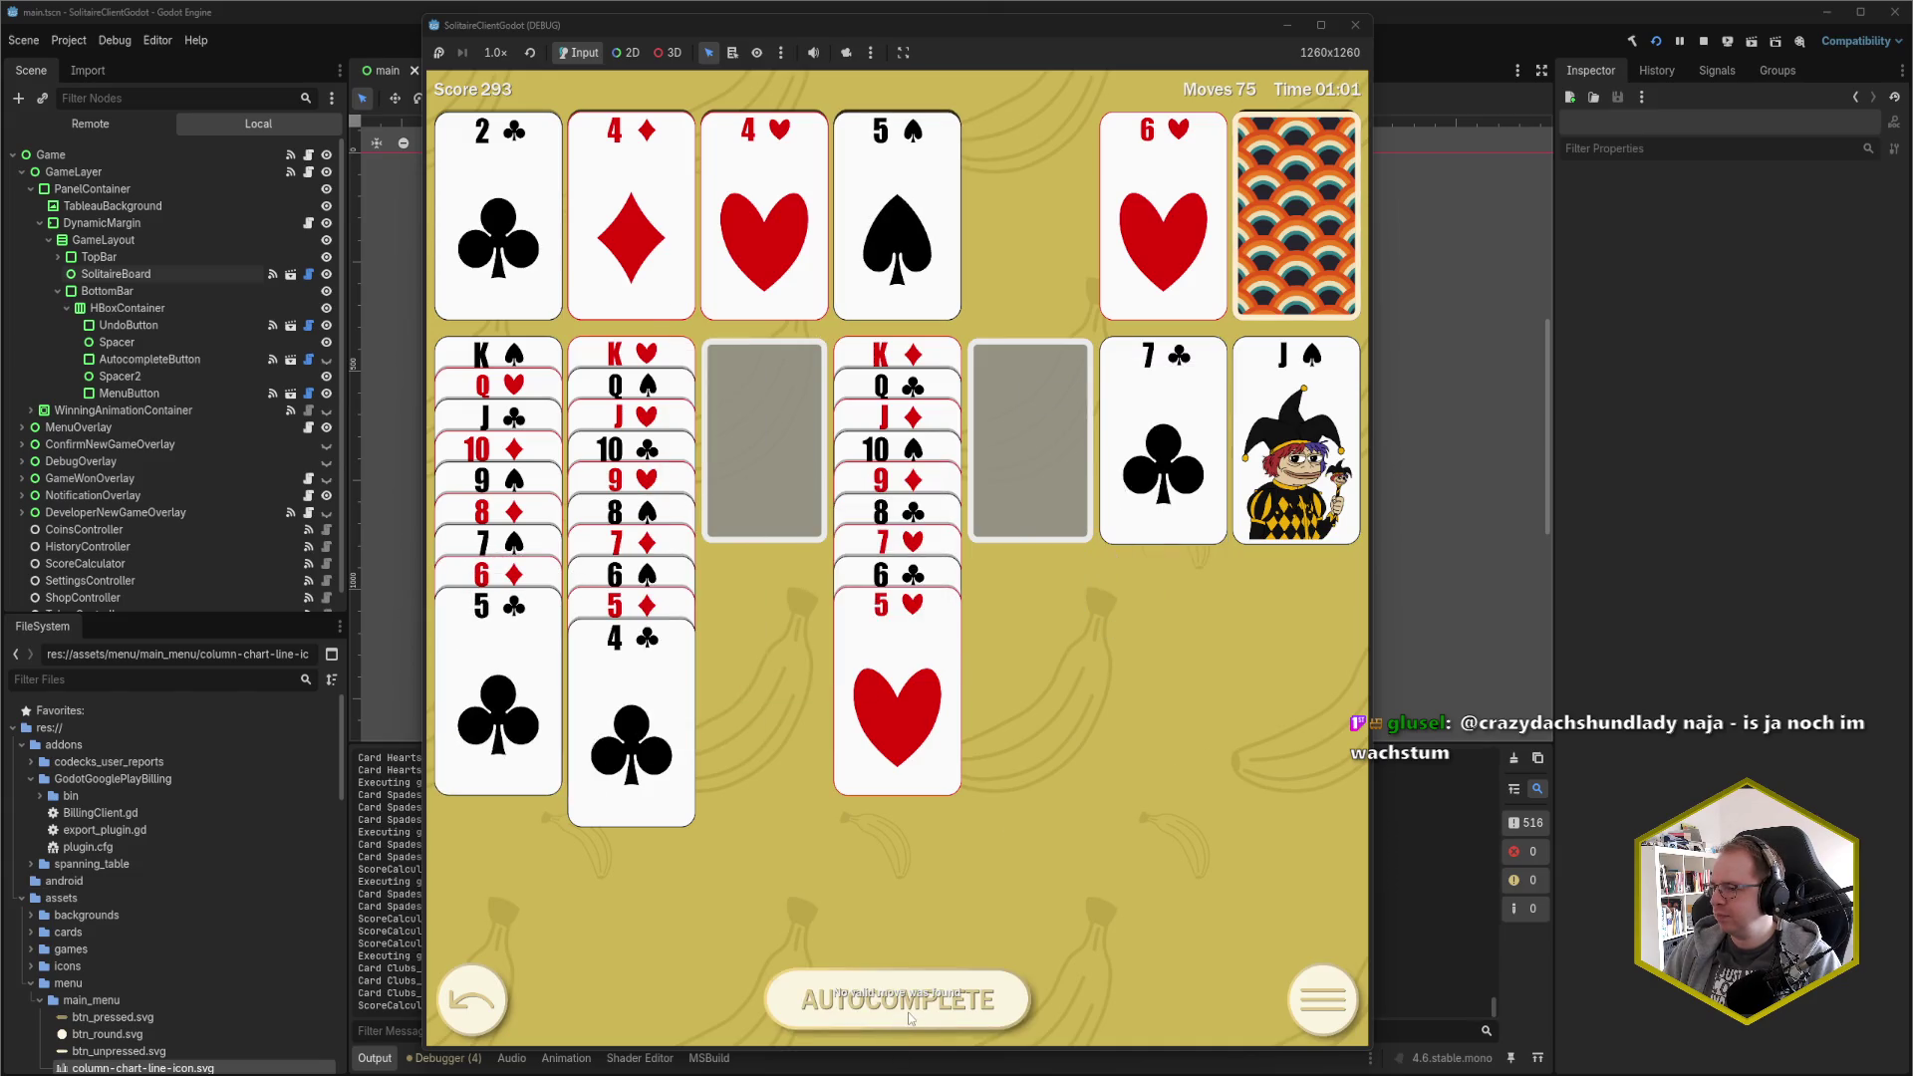
Autocomplete the deal to a win at 124 moves and score 9997, then close the game window
click(909, 1016)
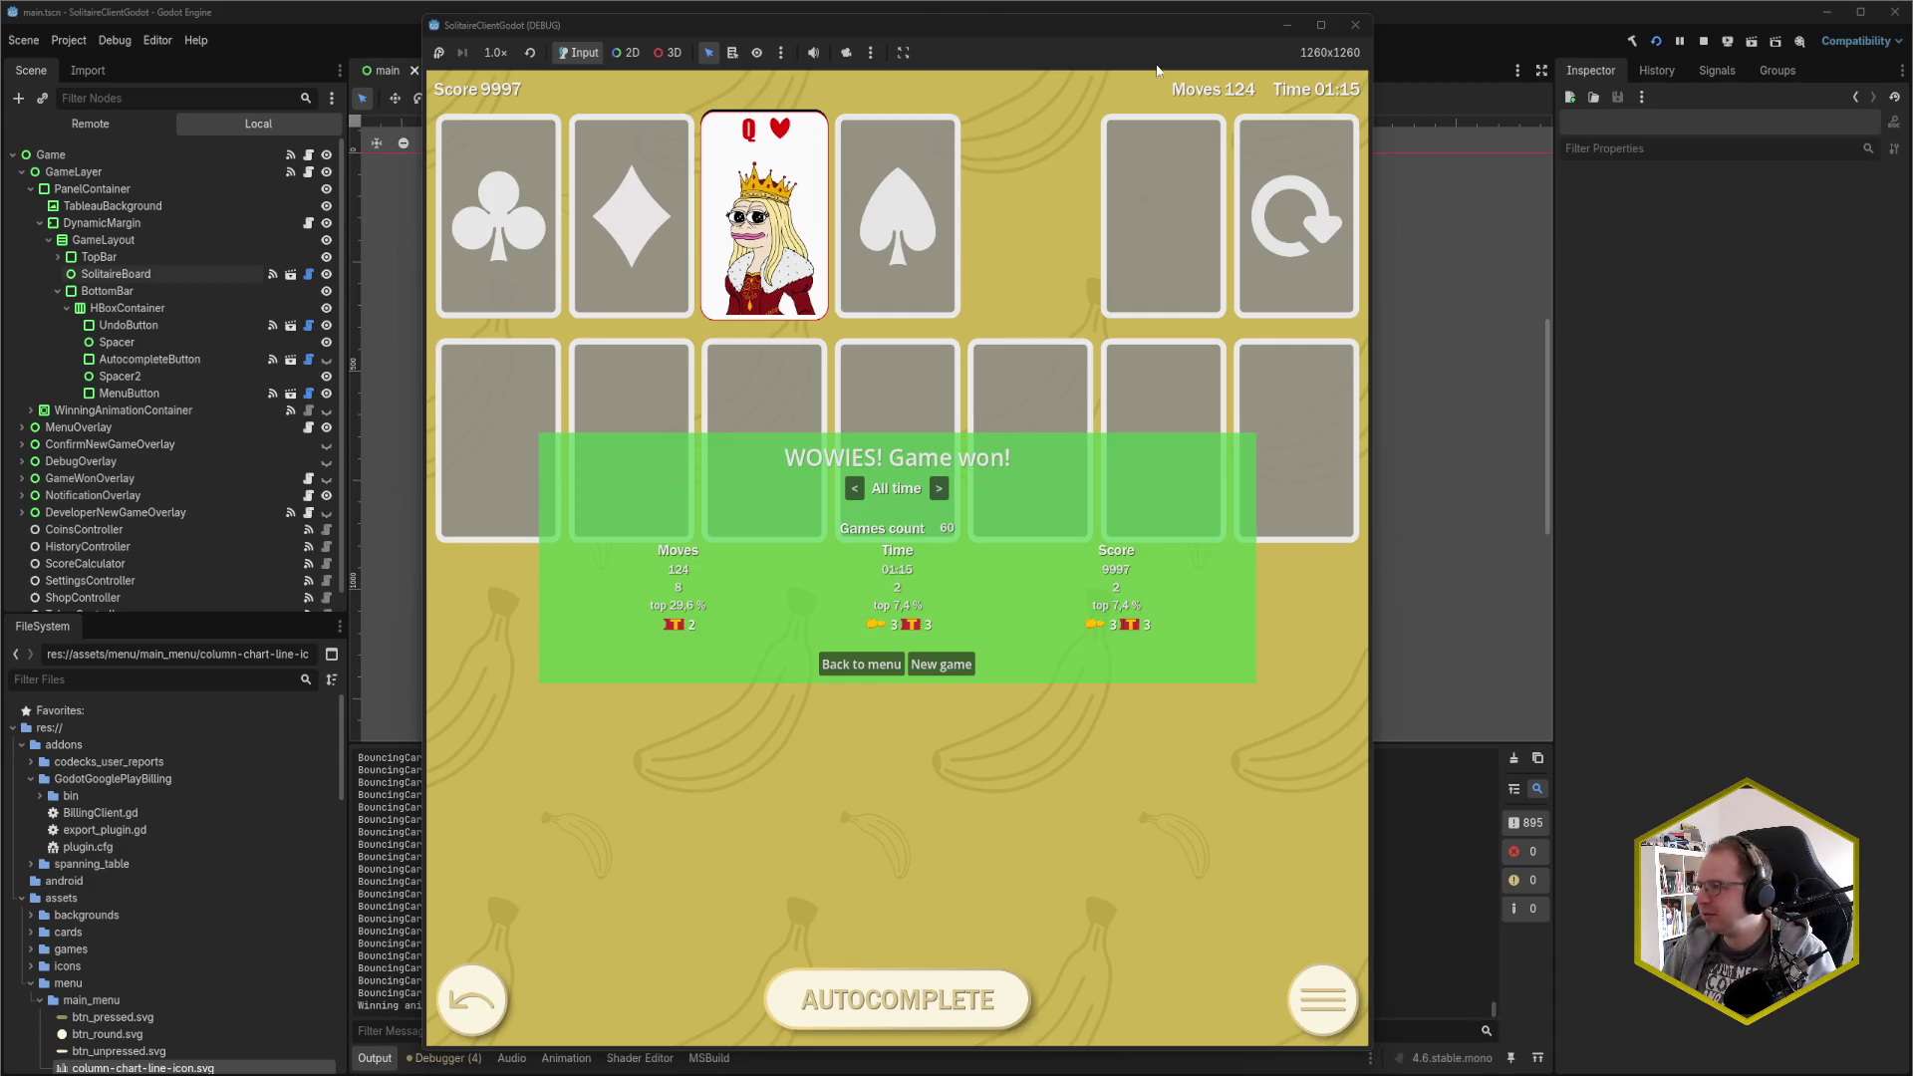
click(1354, 25)
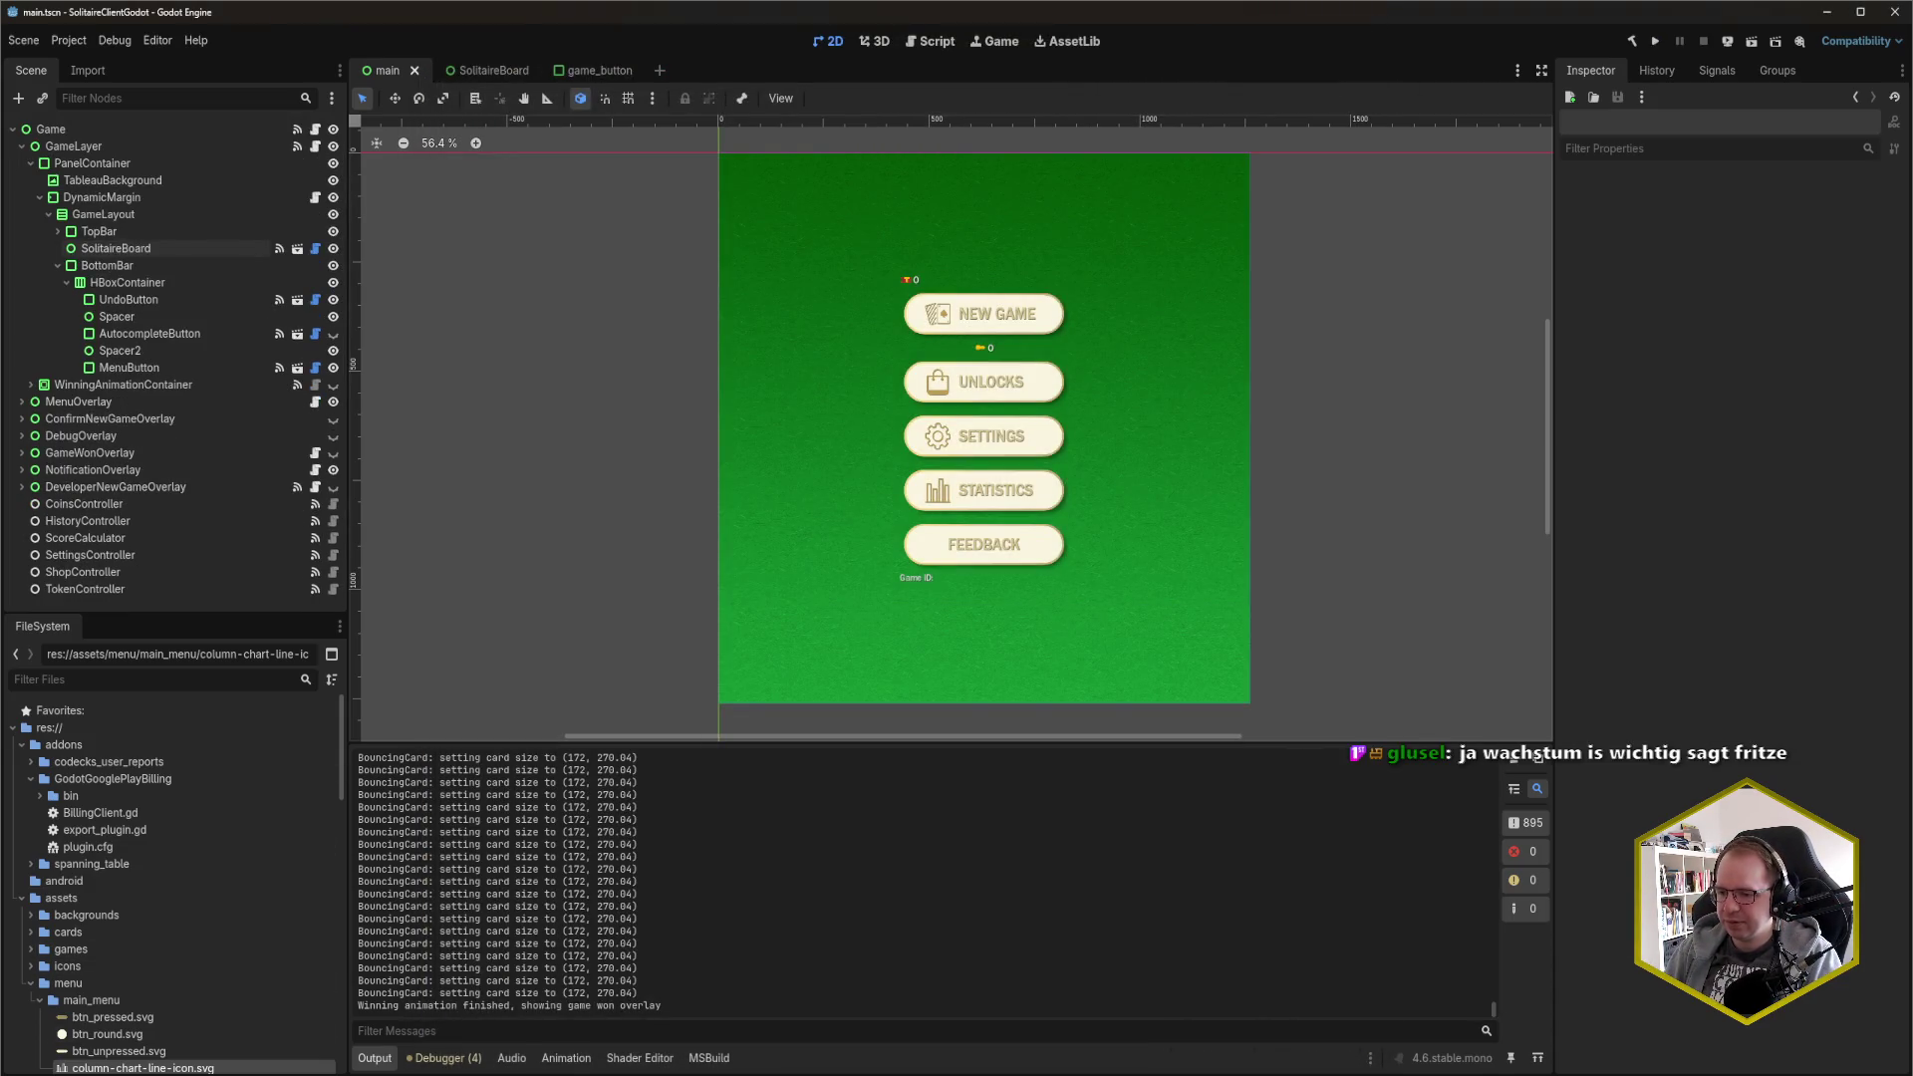
Switch to Rider's PileControl code and open Ctrl+K commit with message 'fix: disable all cards'
click(100, 1071)
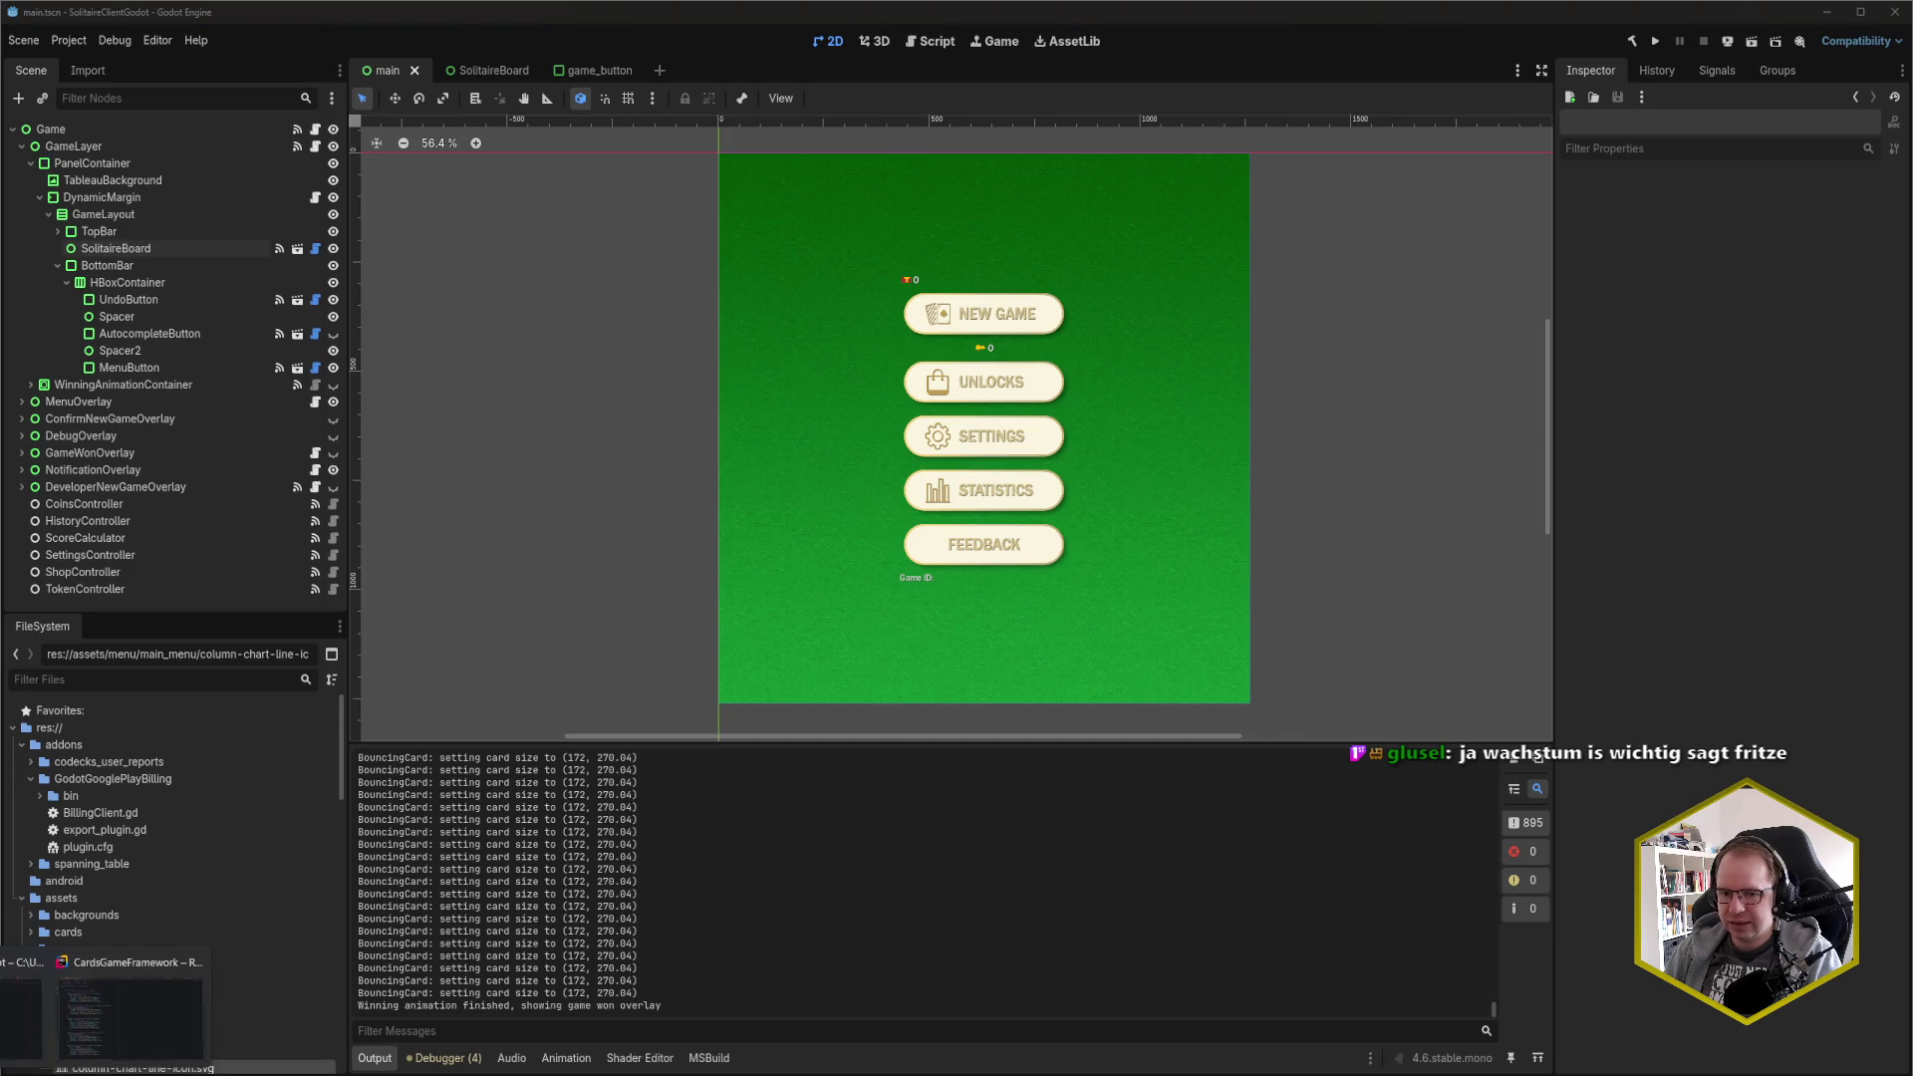
click(130, 1011)
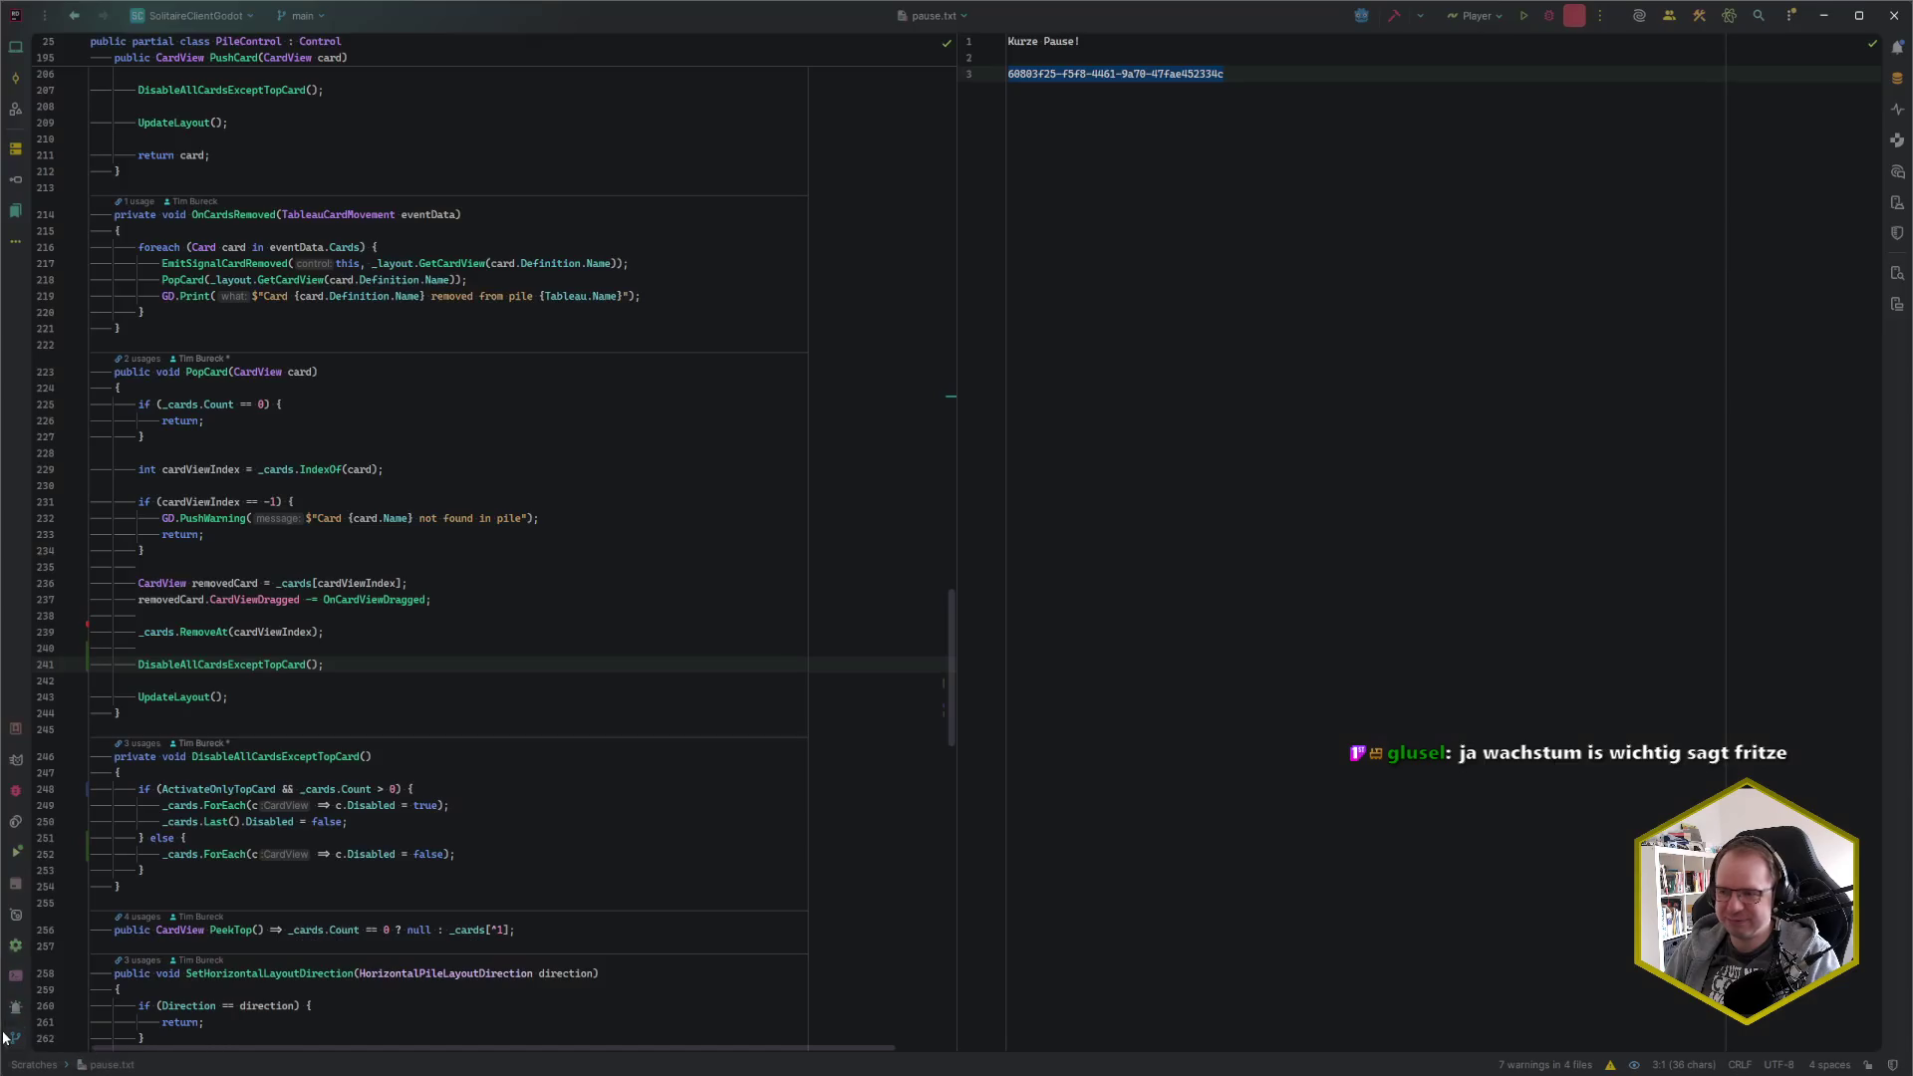
click(555, 583)
click(549, 610)
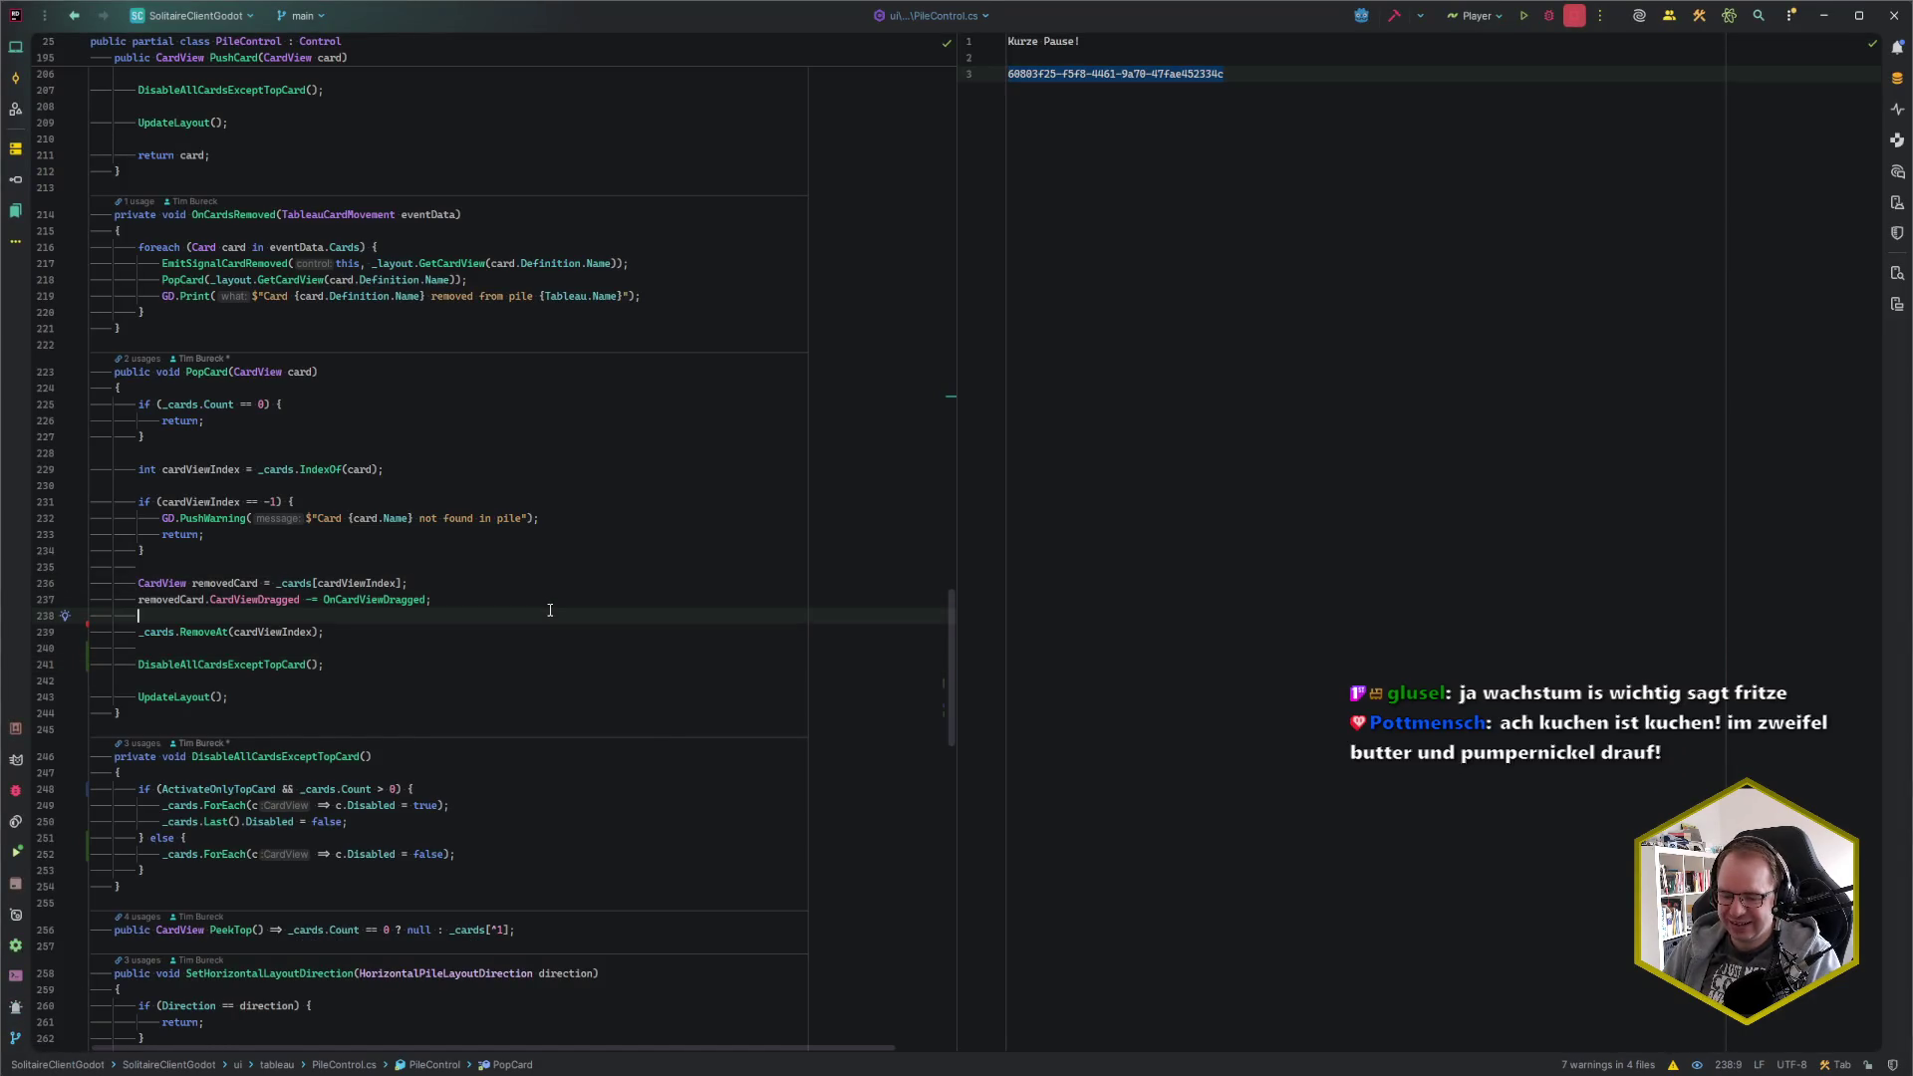
key(ctrl+k)
text(fix: disable all cards)
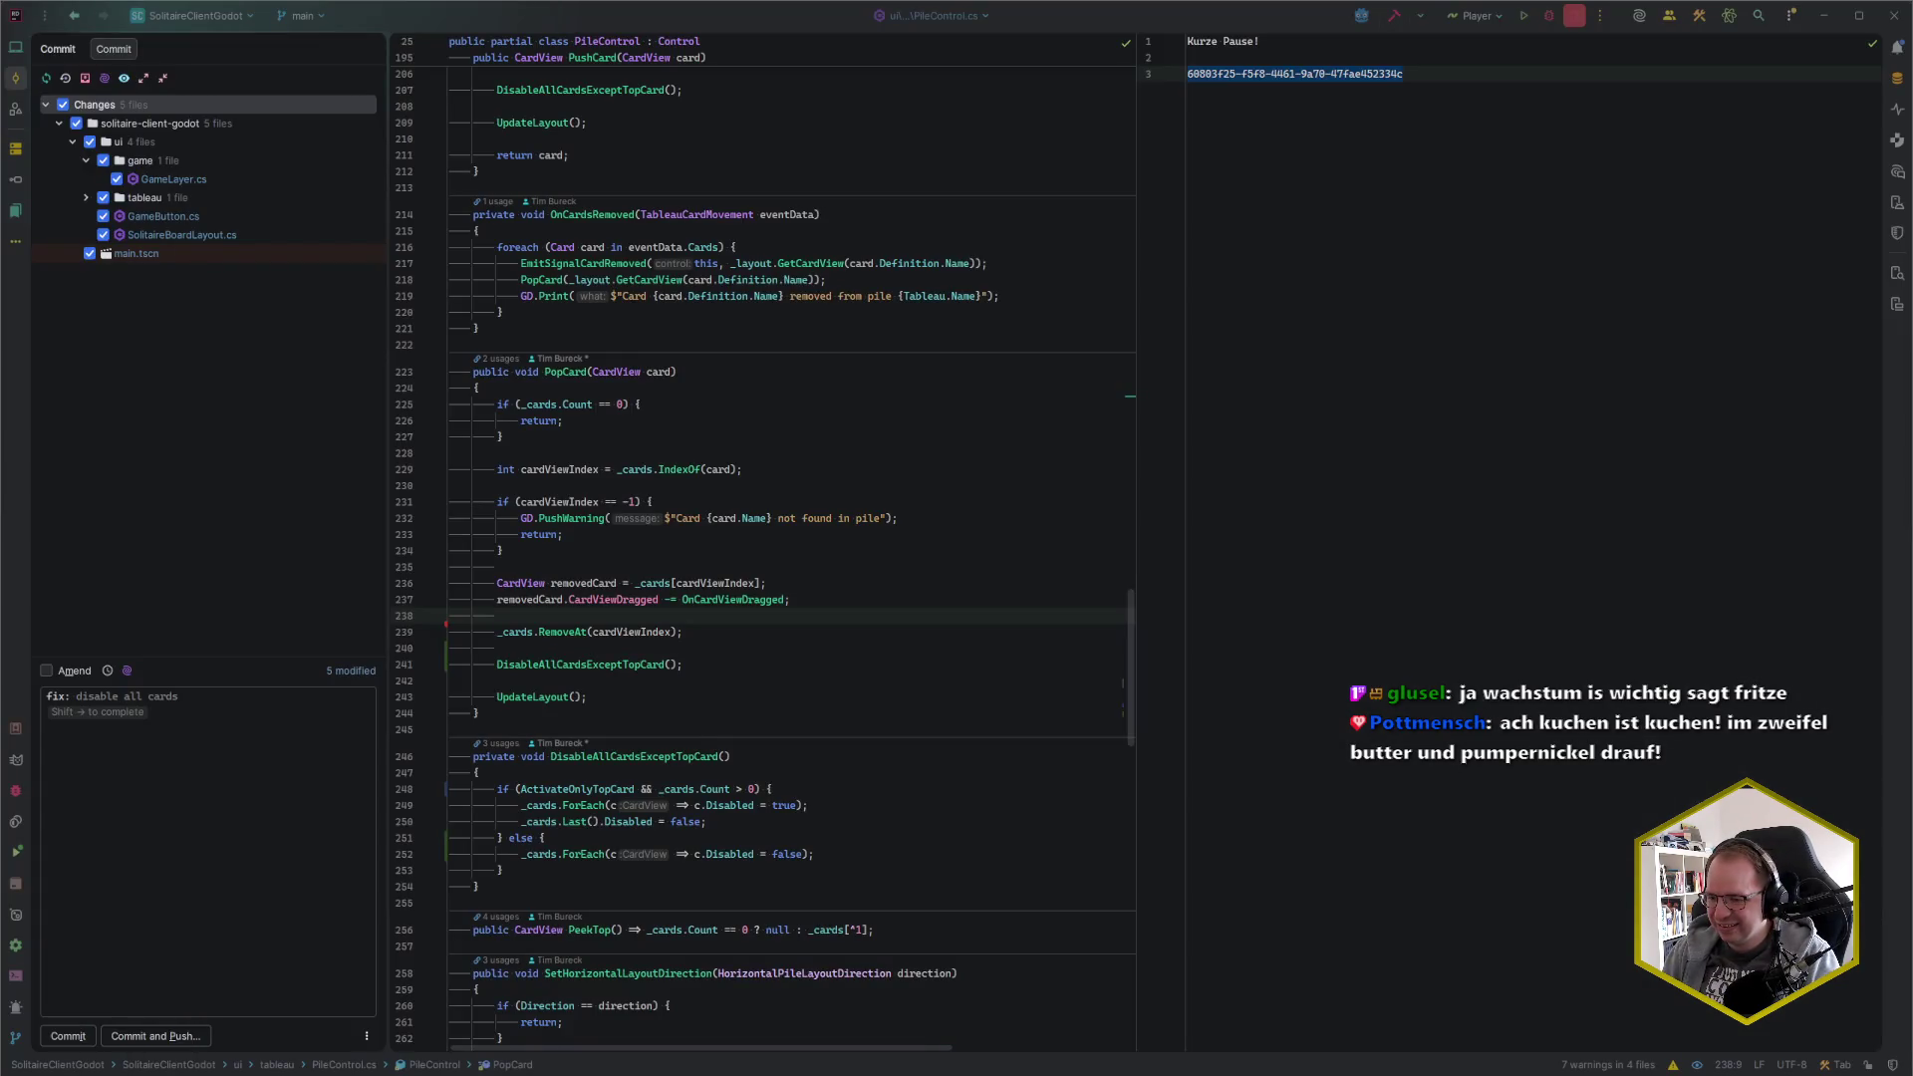
Correct the commit message to 'fix: undo works during autocompletion' and start a 'Fixes' line
mouse_move(113, 1074)
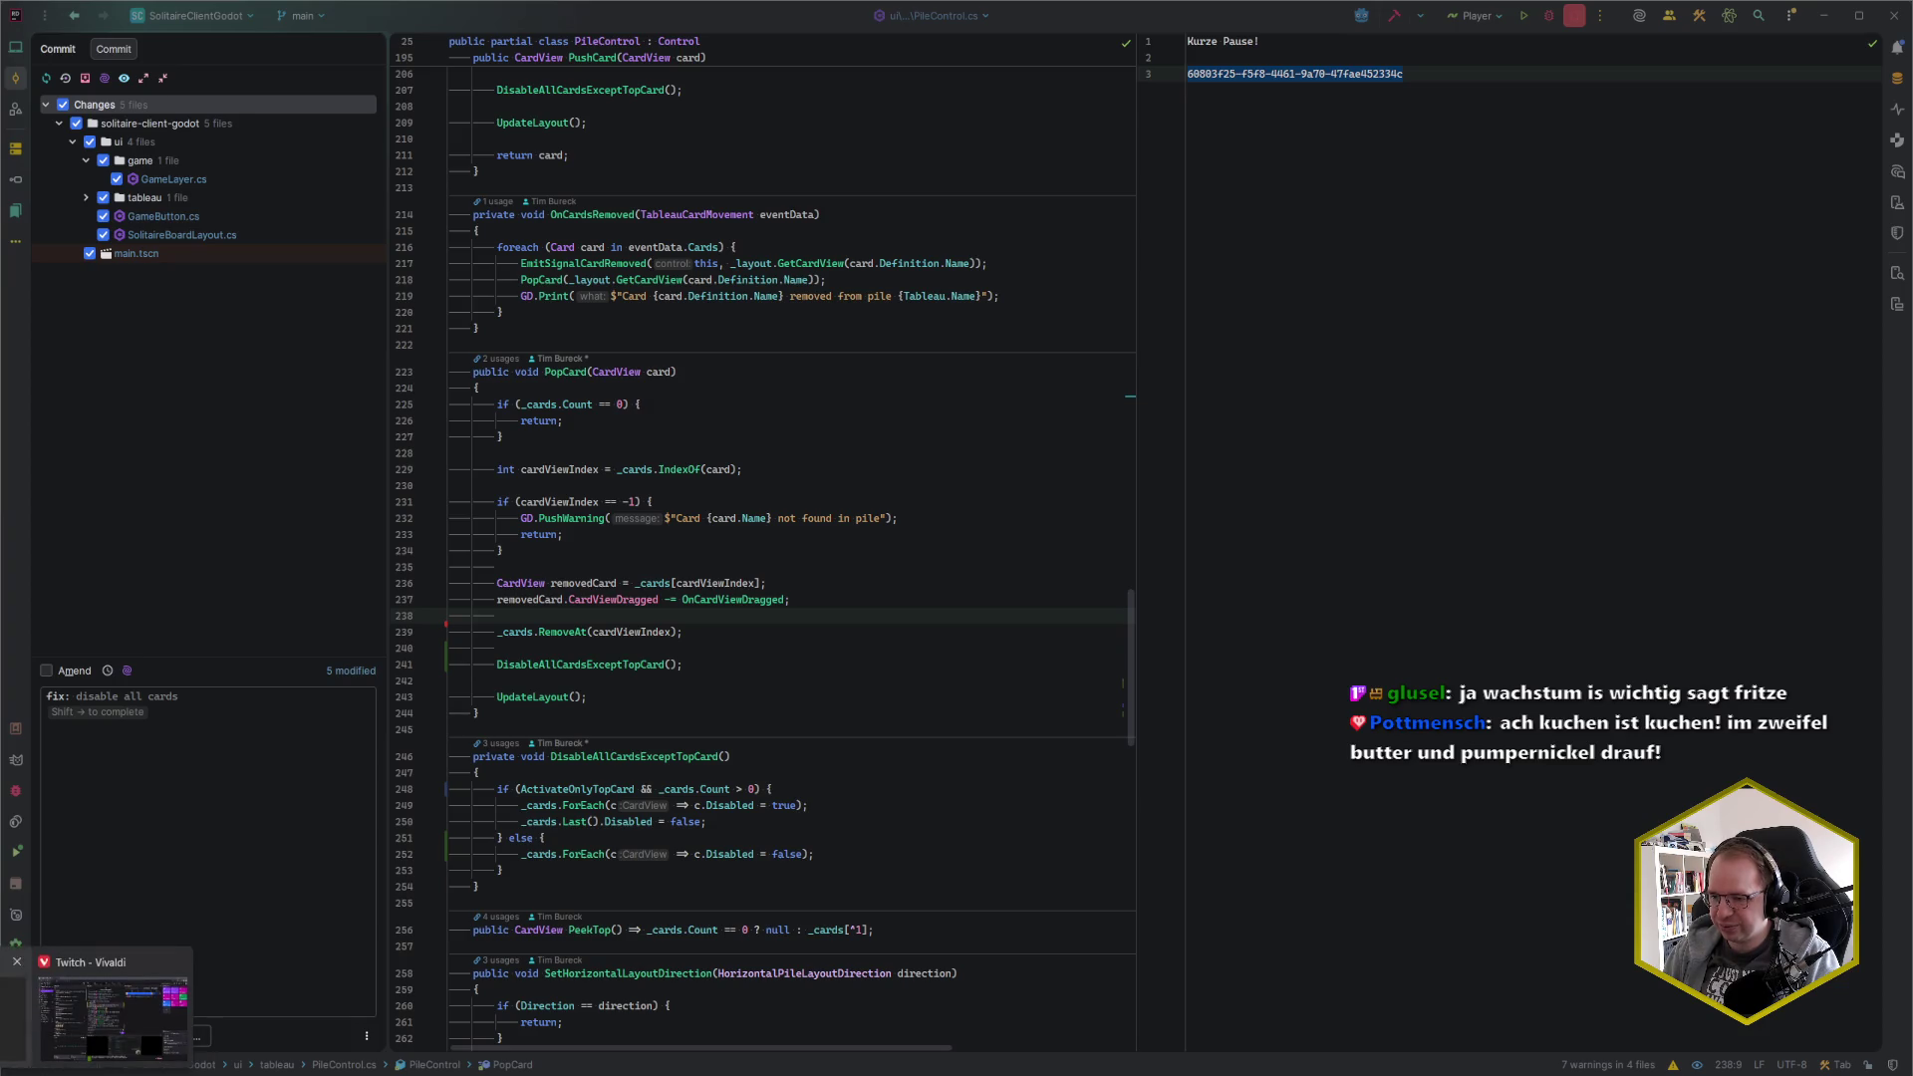
click(112, 1016)
key(alt+Tab)
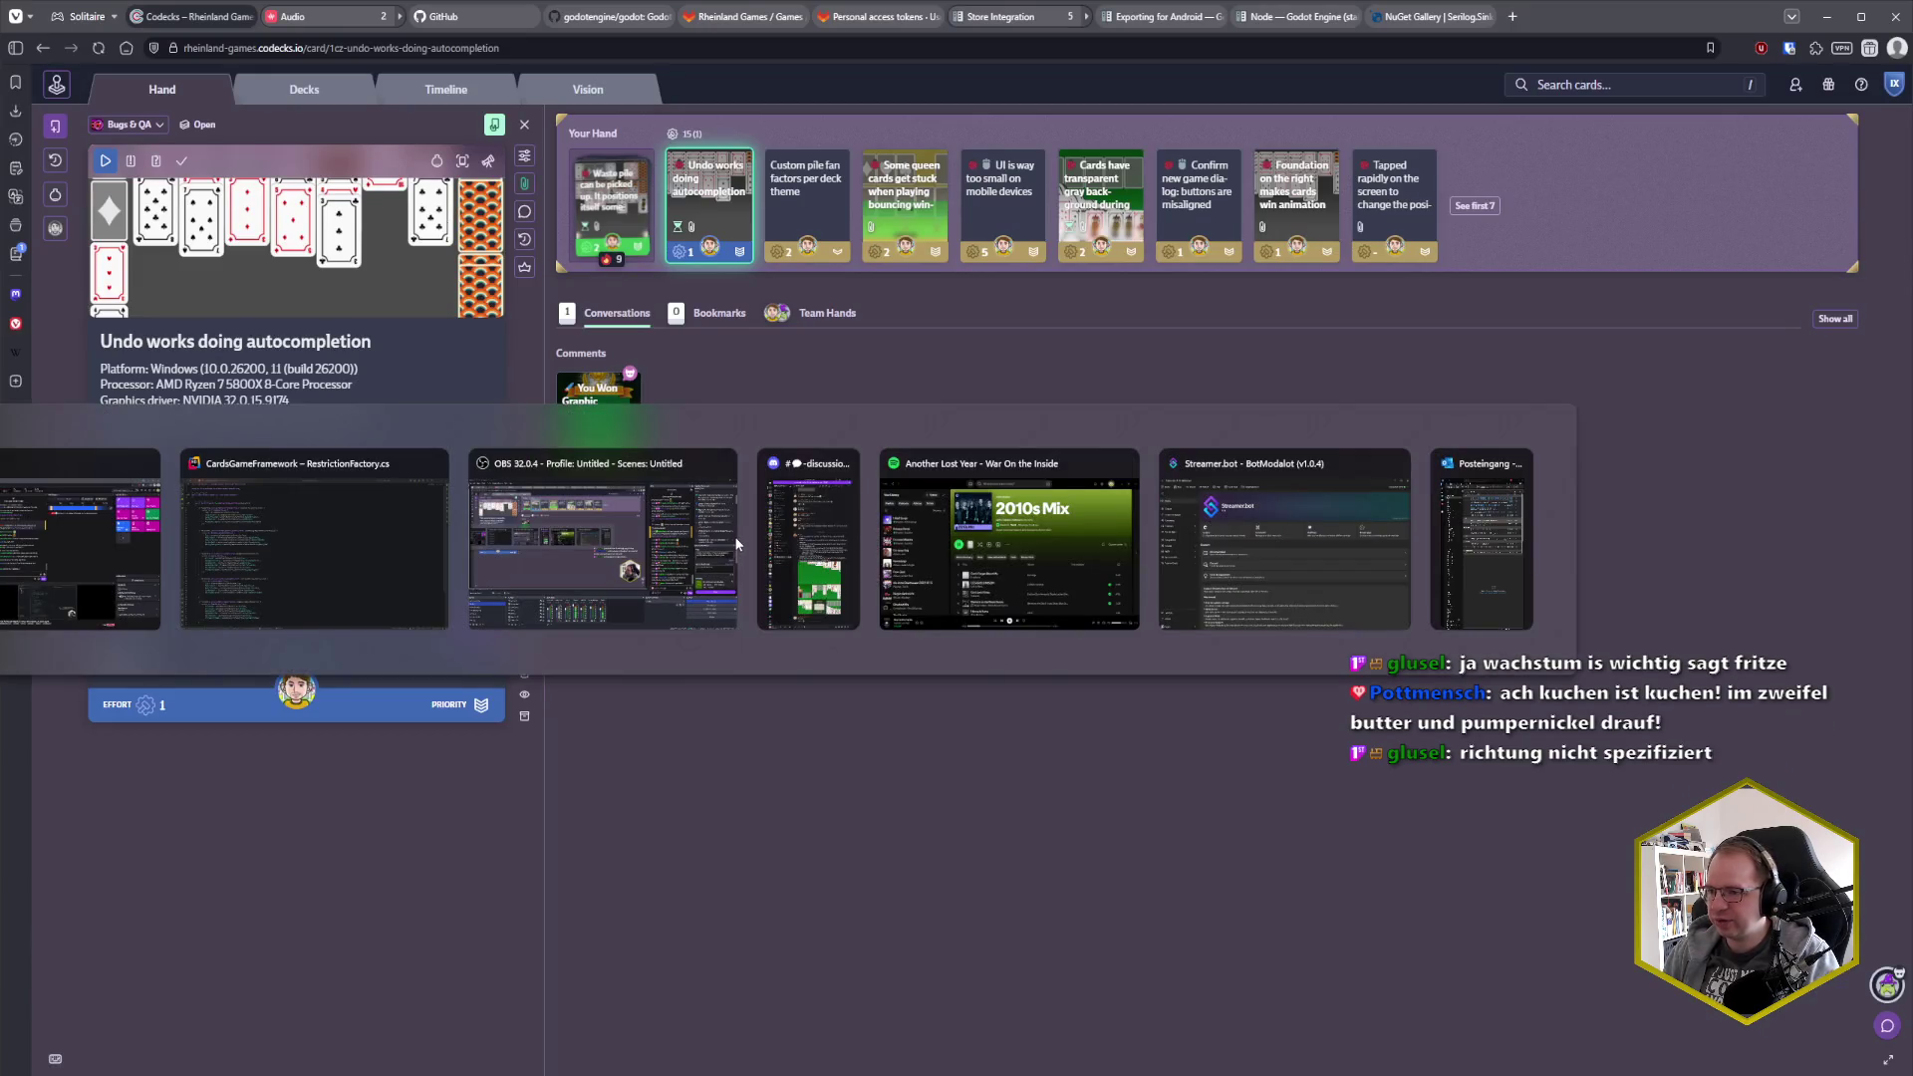
text(udno)
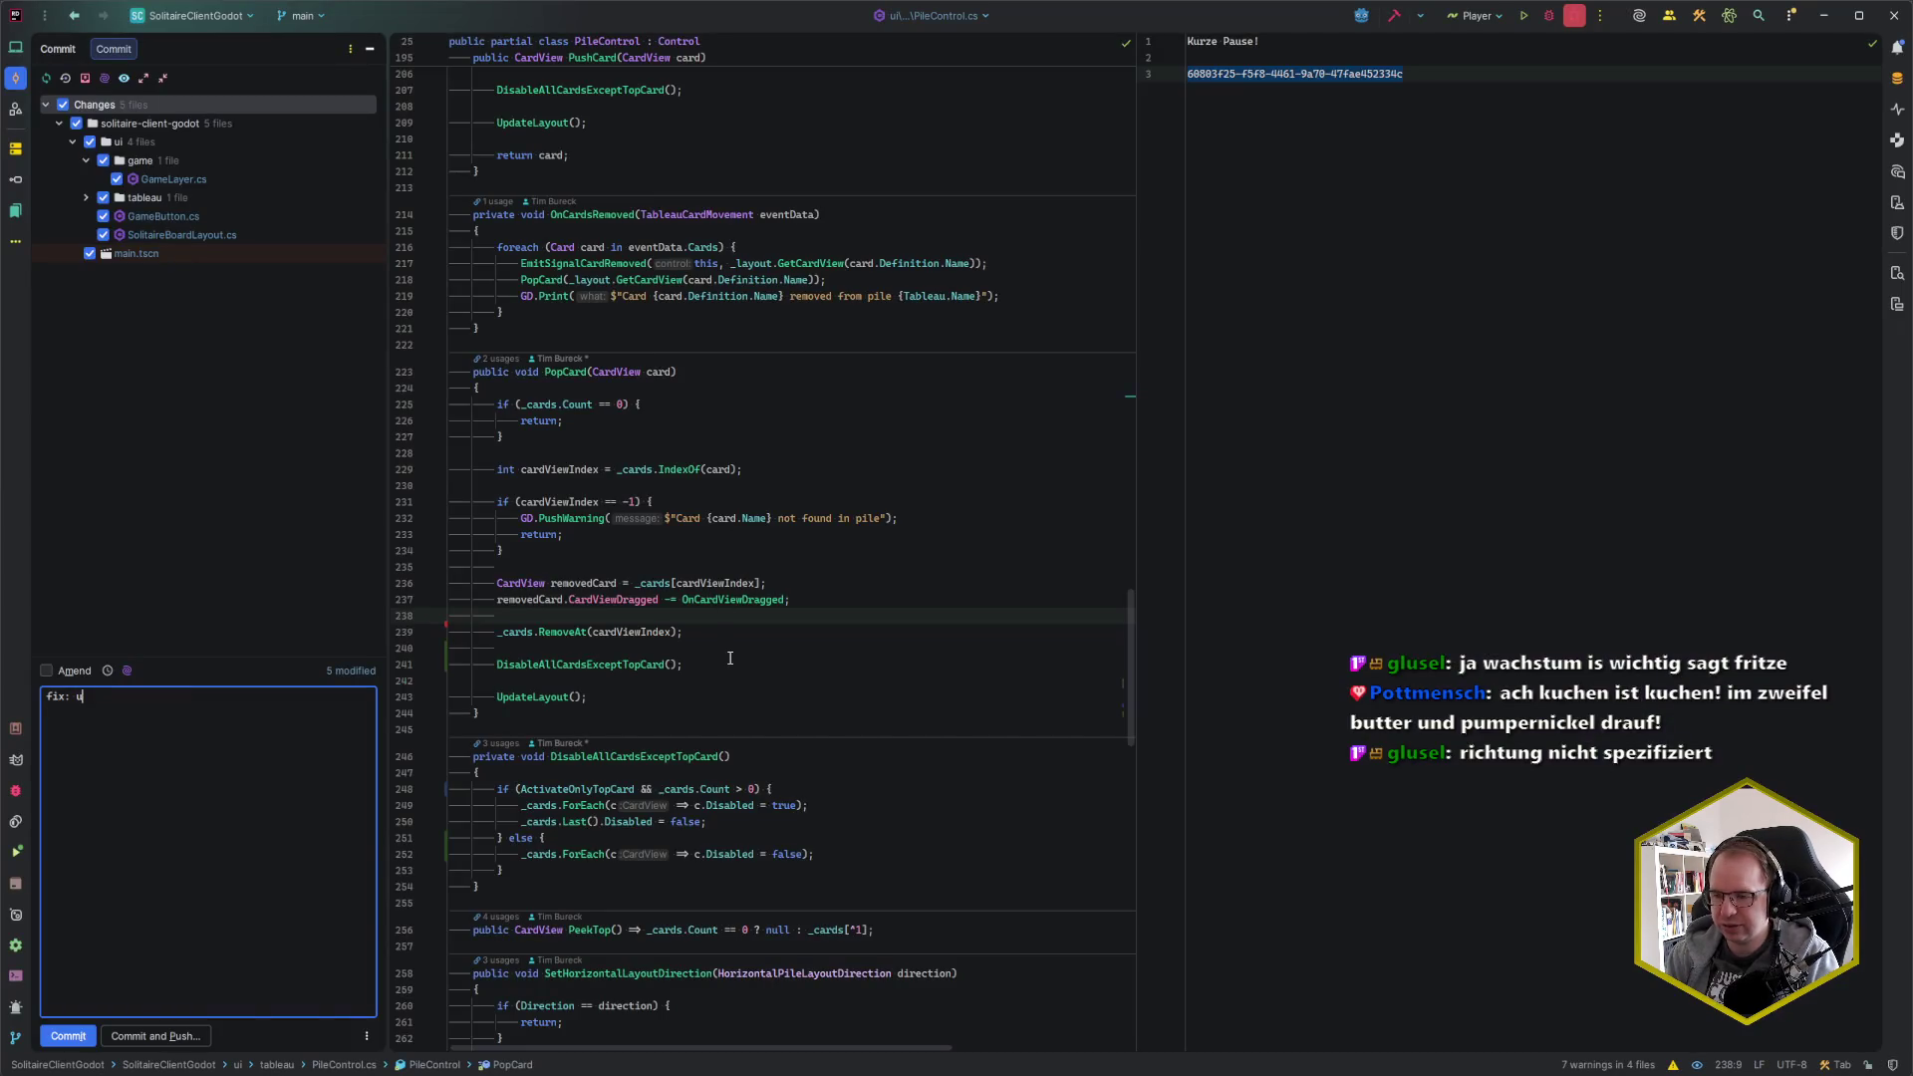
key(BackSpace)
key(BackSpace)
text(ndo works )
text(during animat)
key(BackSpace)
key(BackSpace)
key(BackSpace)
text(utocompletion)
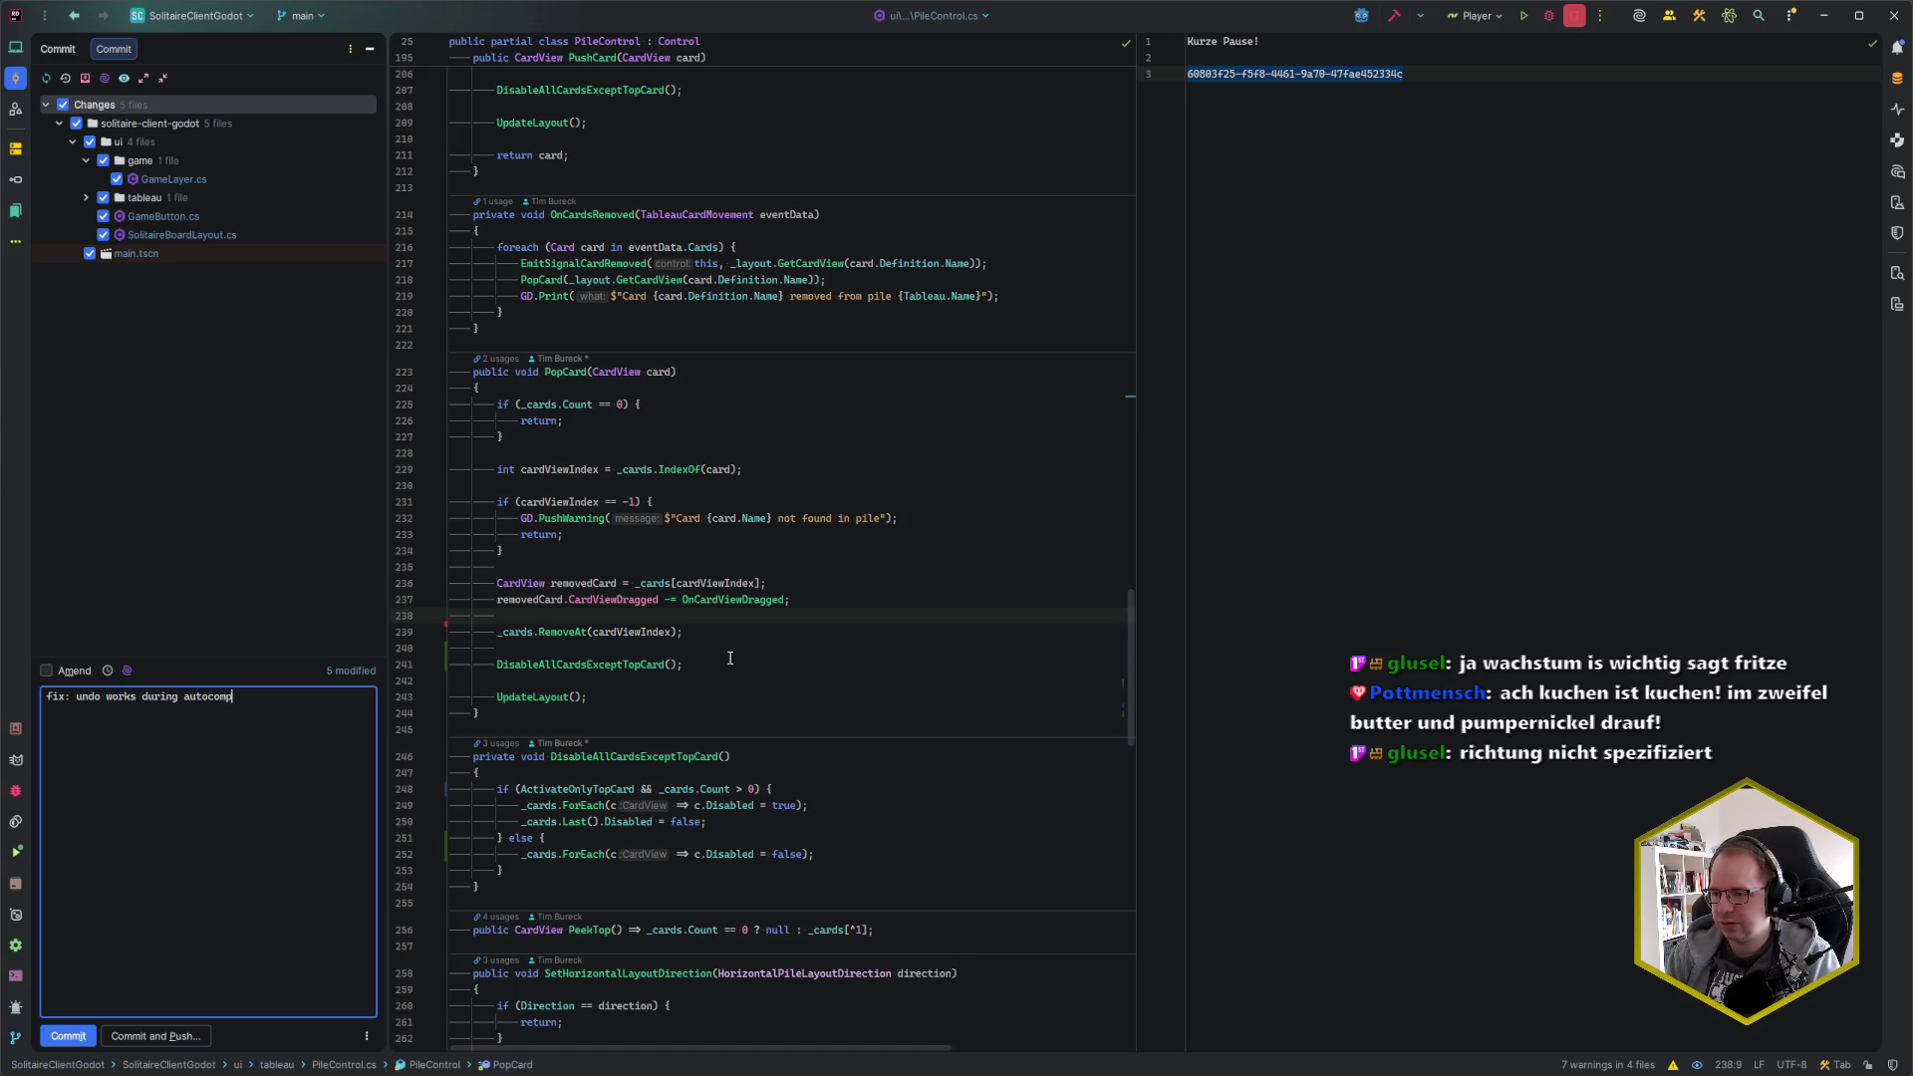
key(Return)
text(Fixes)
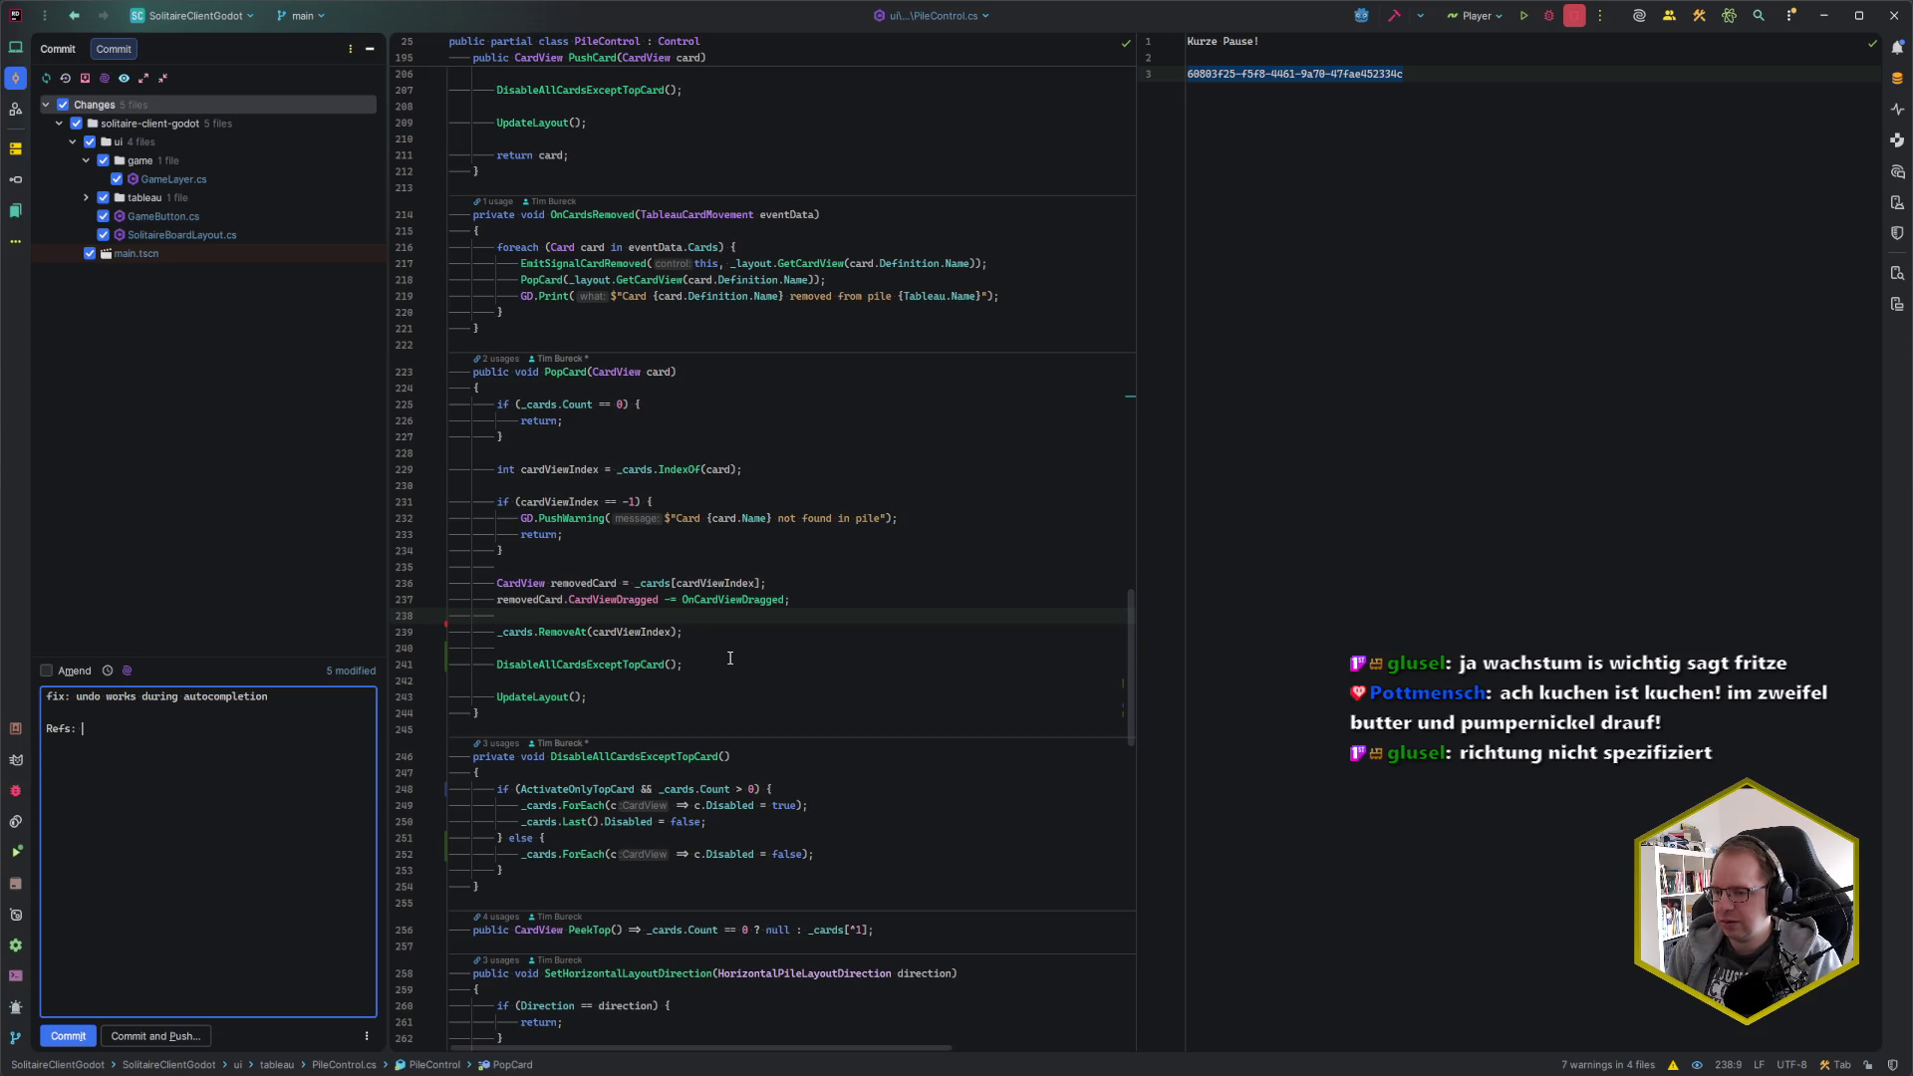
Add the bug card reference $1cz, then commit and push the five files
key(alt+Tab)
key(alt+Tab)
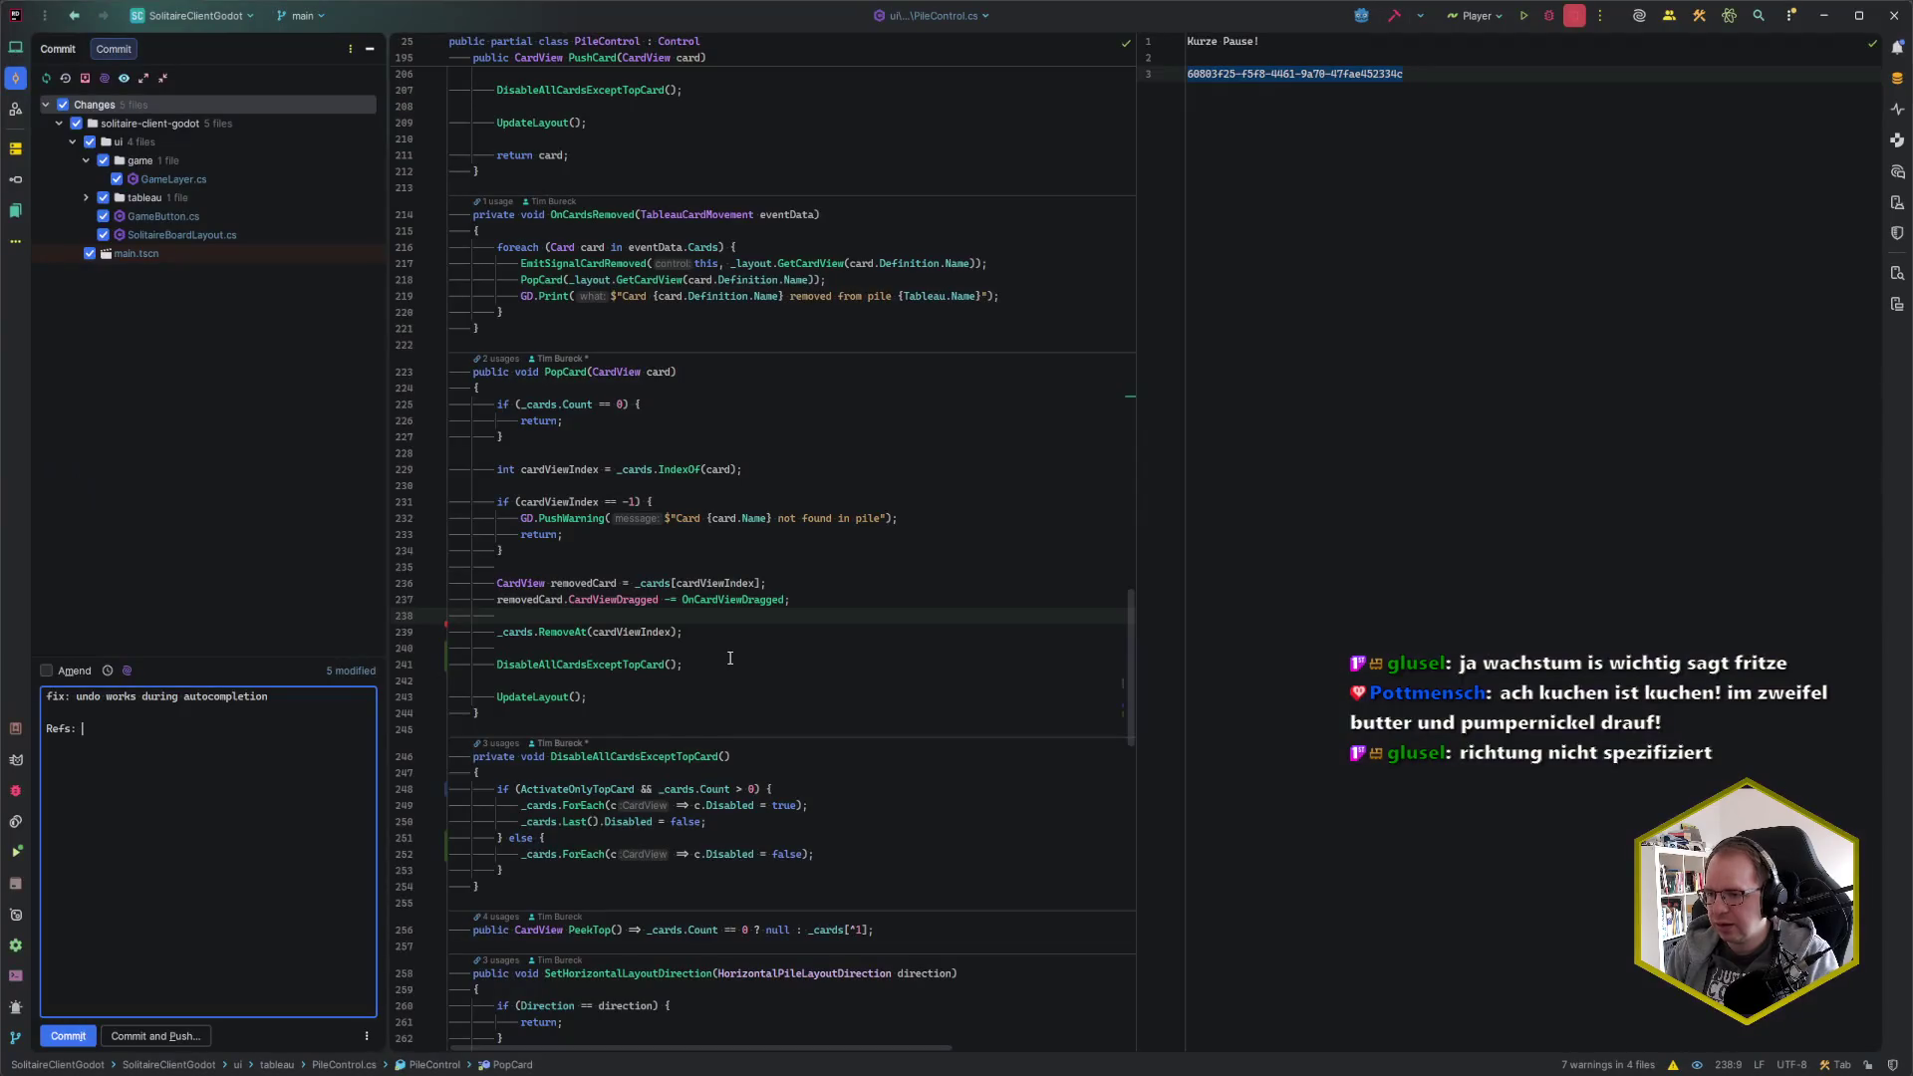
text($1cz)
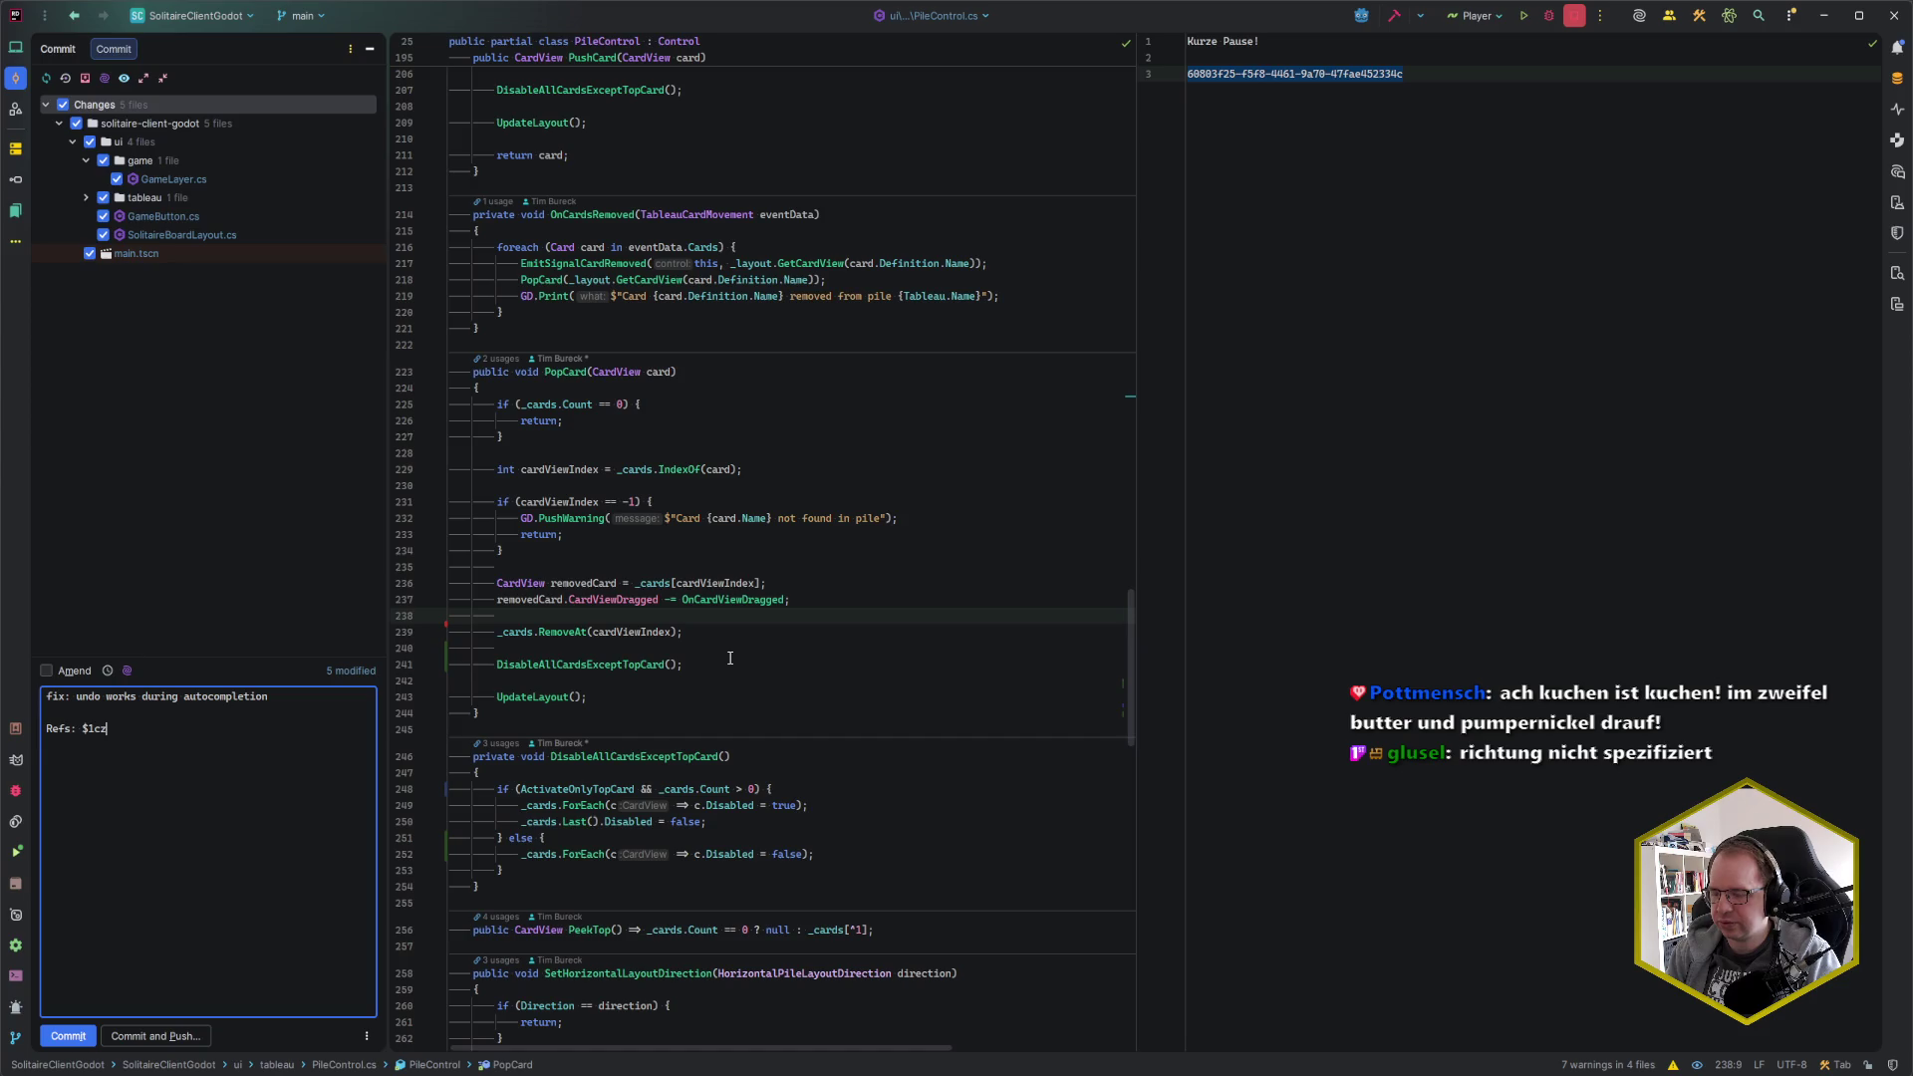
key(ctrl+alt+k)
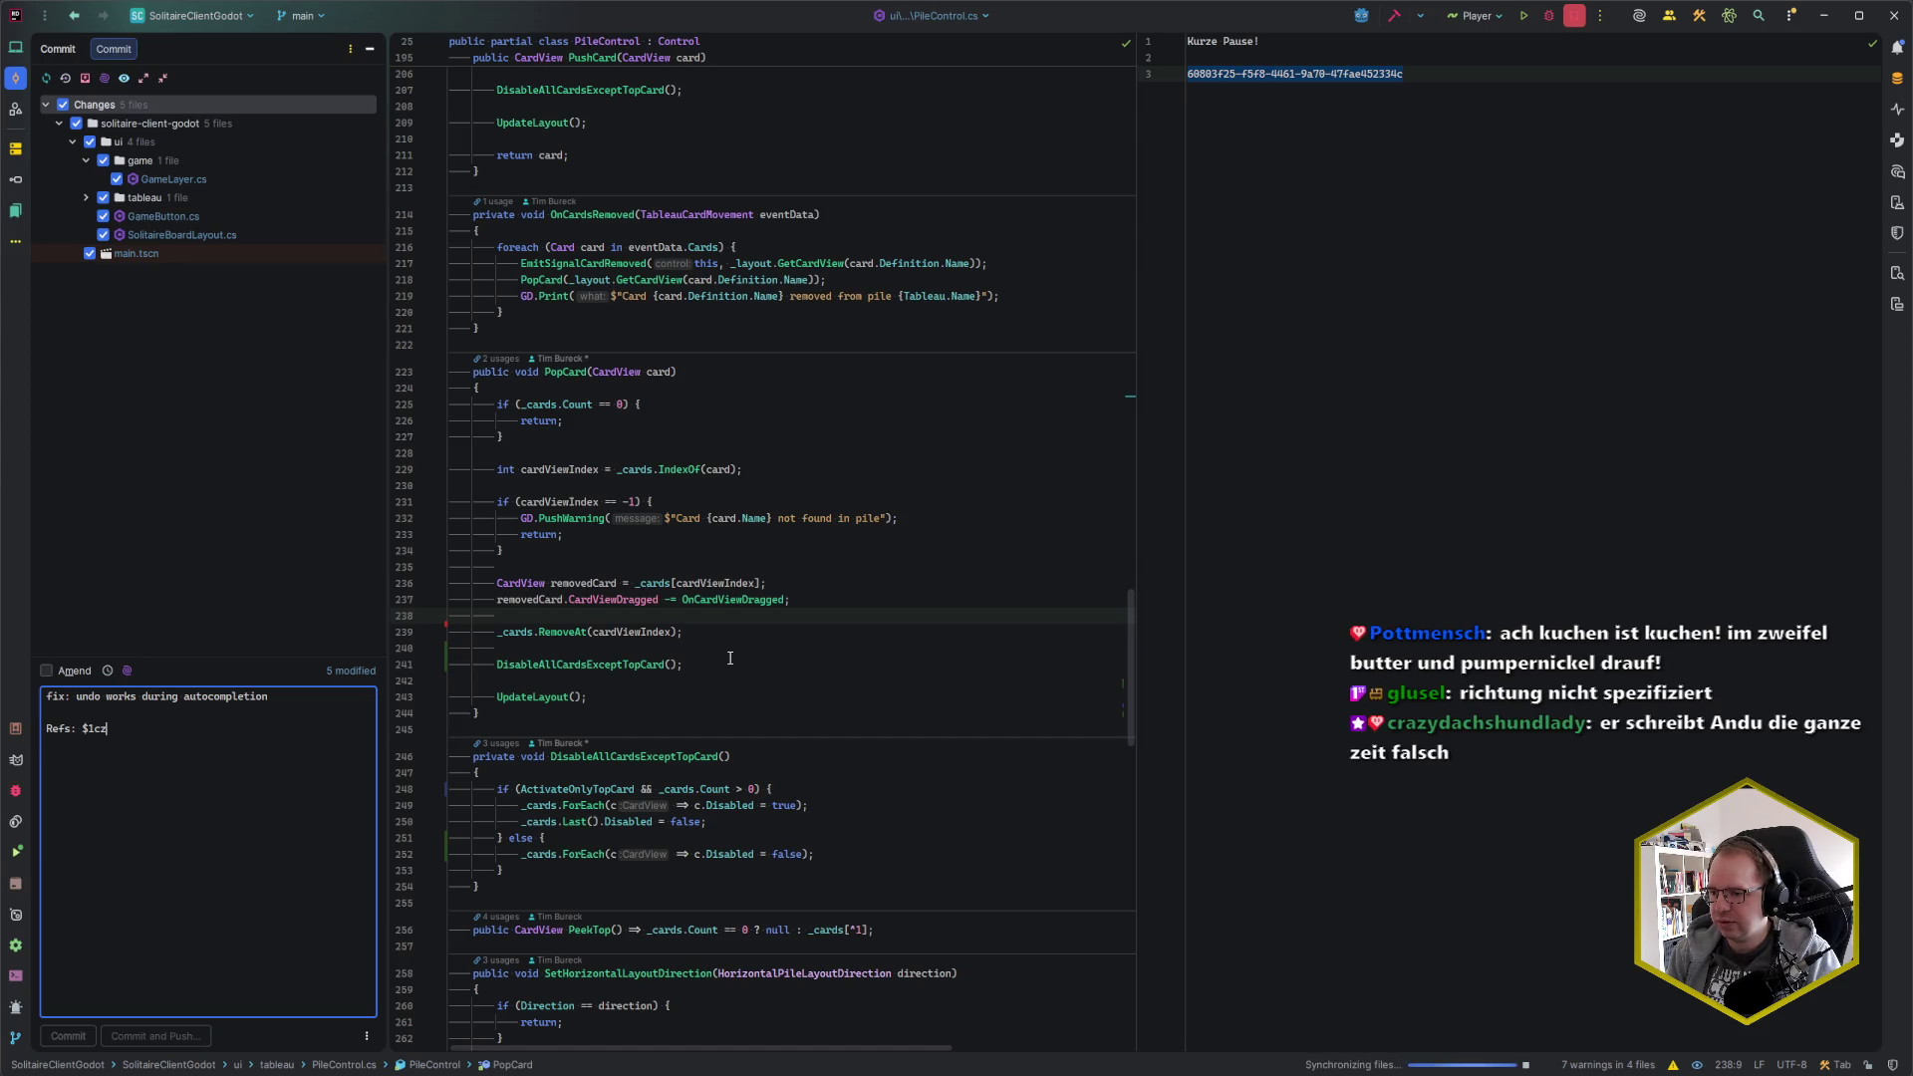
key(Return)
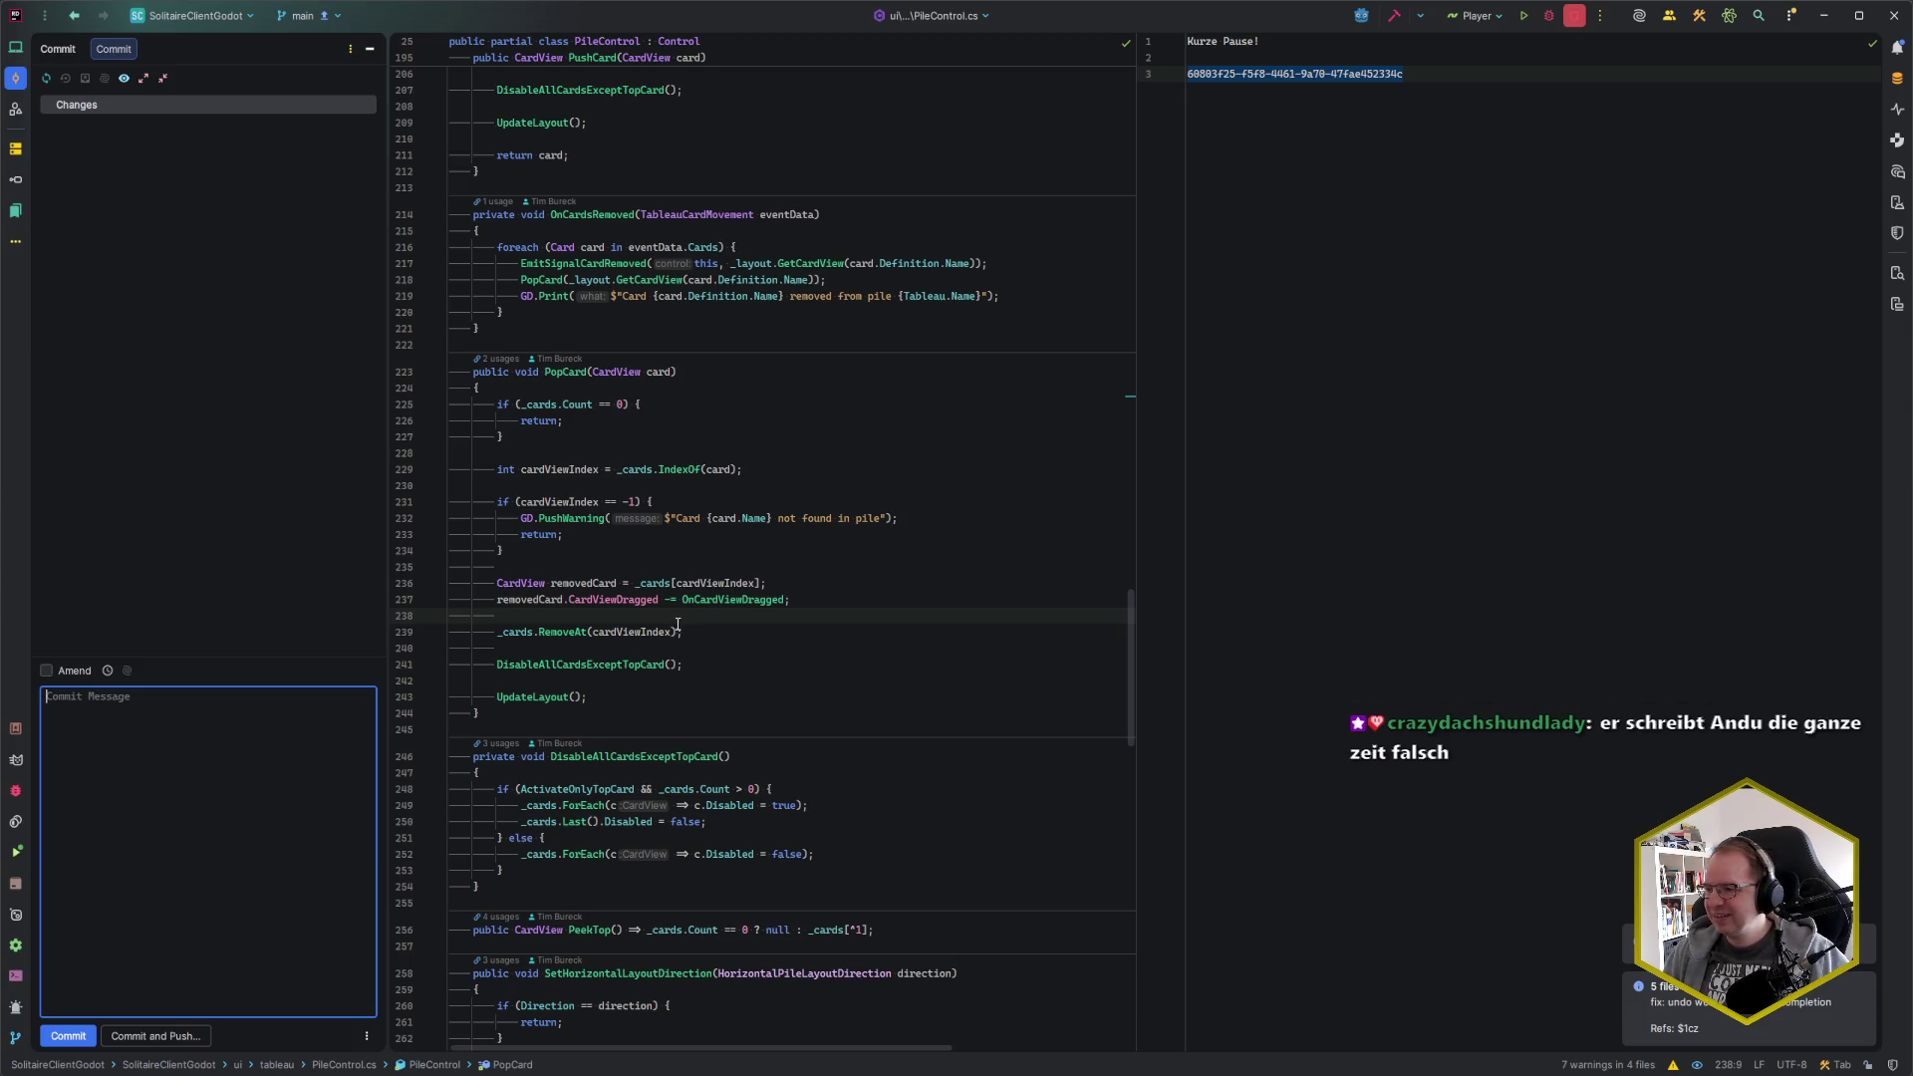
Close the commit panel, return to line 238 in PopCard, and switch to the browser's Codecks card
click(1317, 74)
click(591, 757)
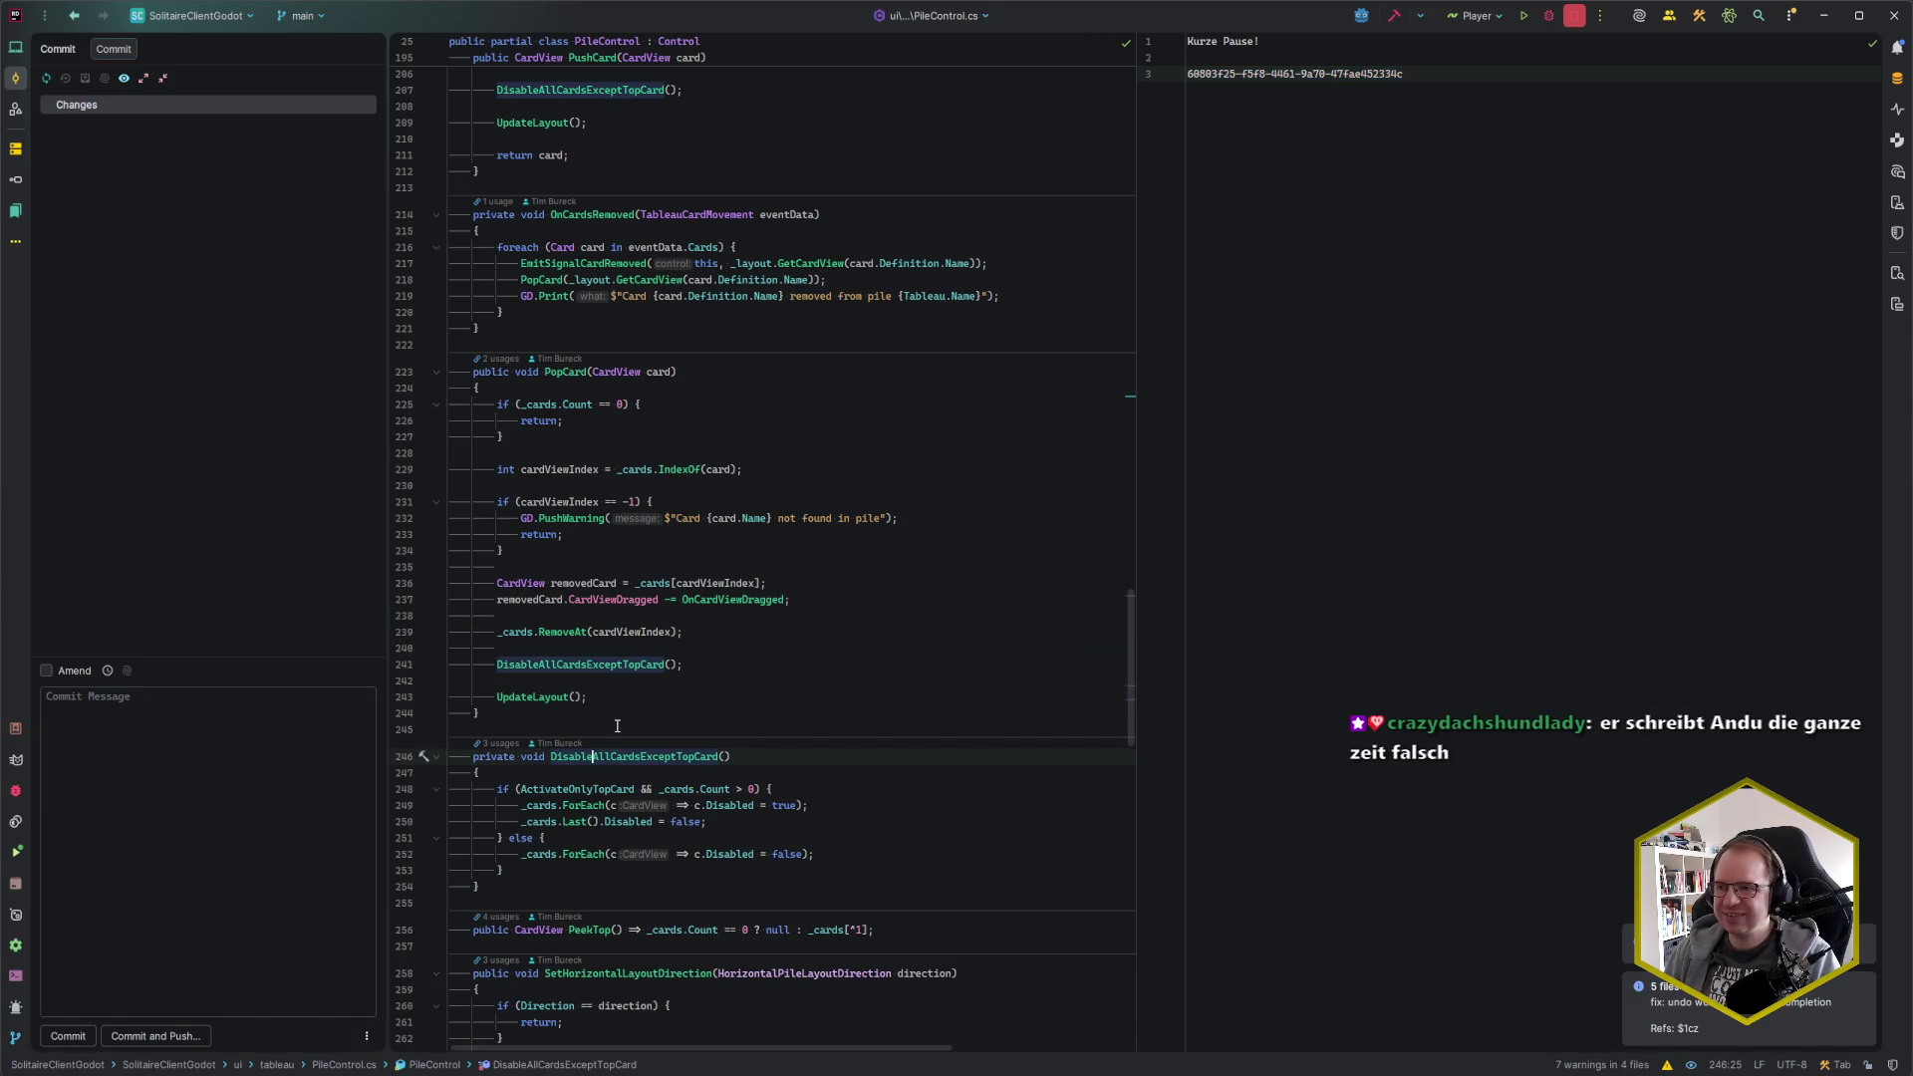
key(alt+0)
click(430, 632)
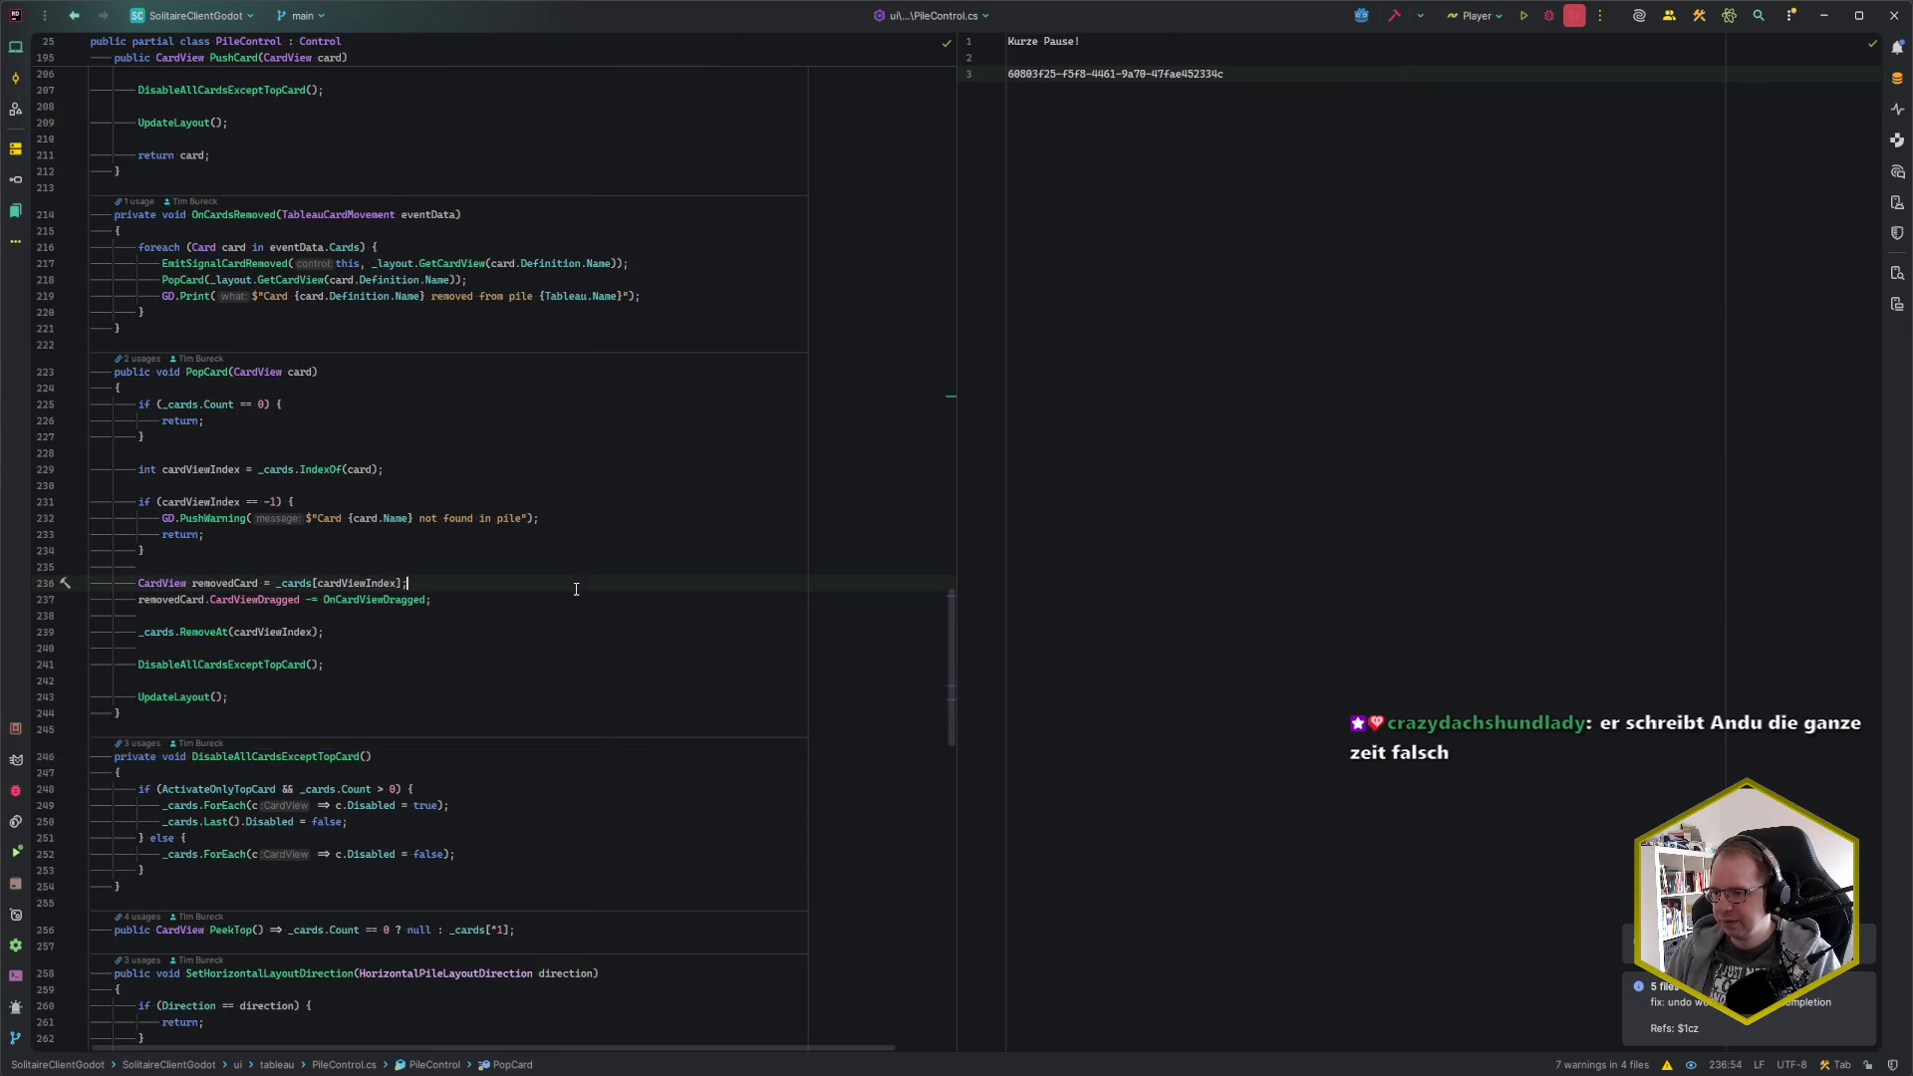
click(387, 614)
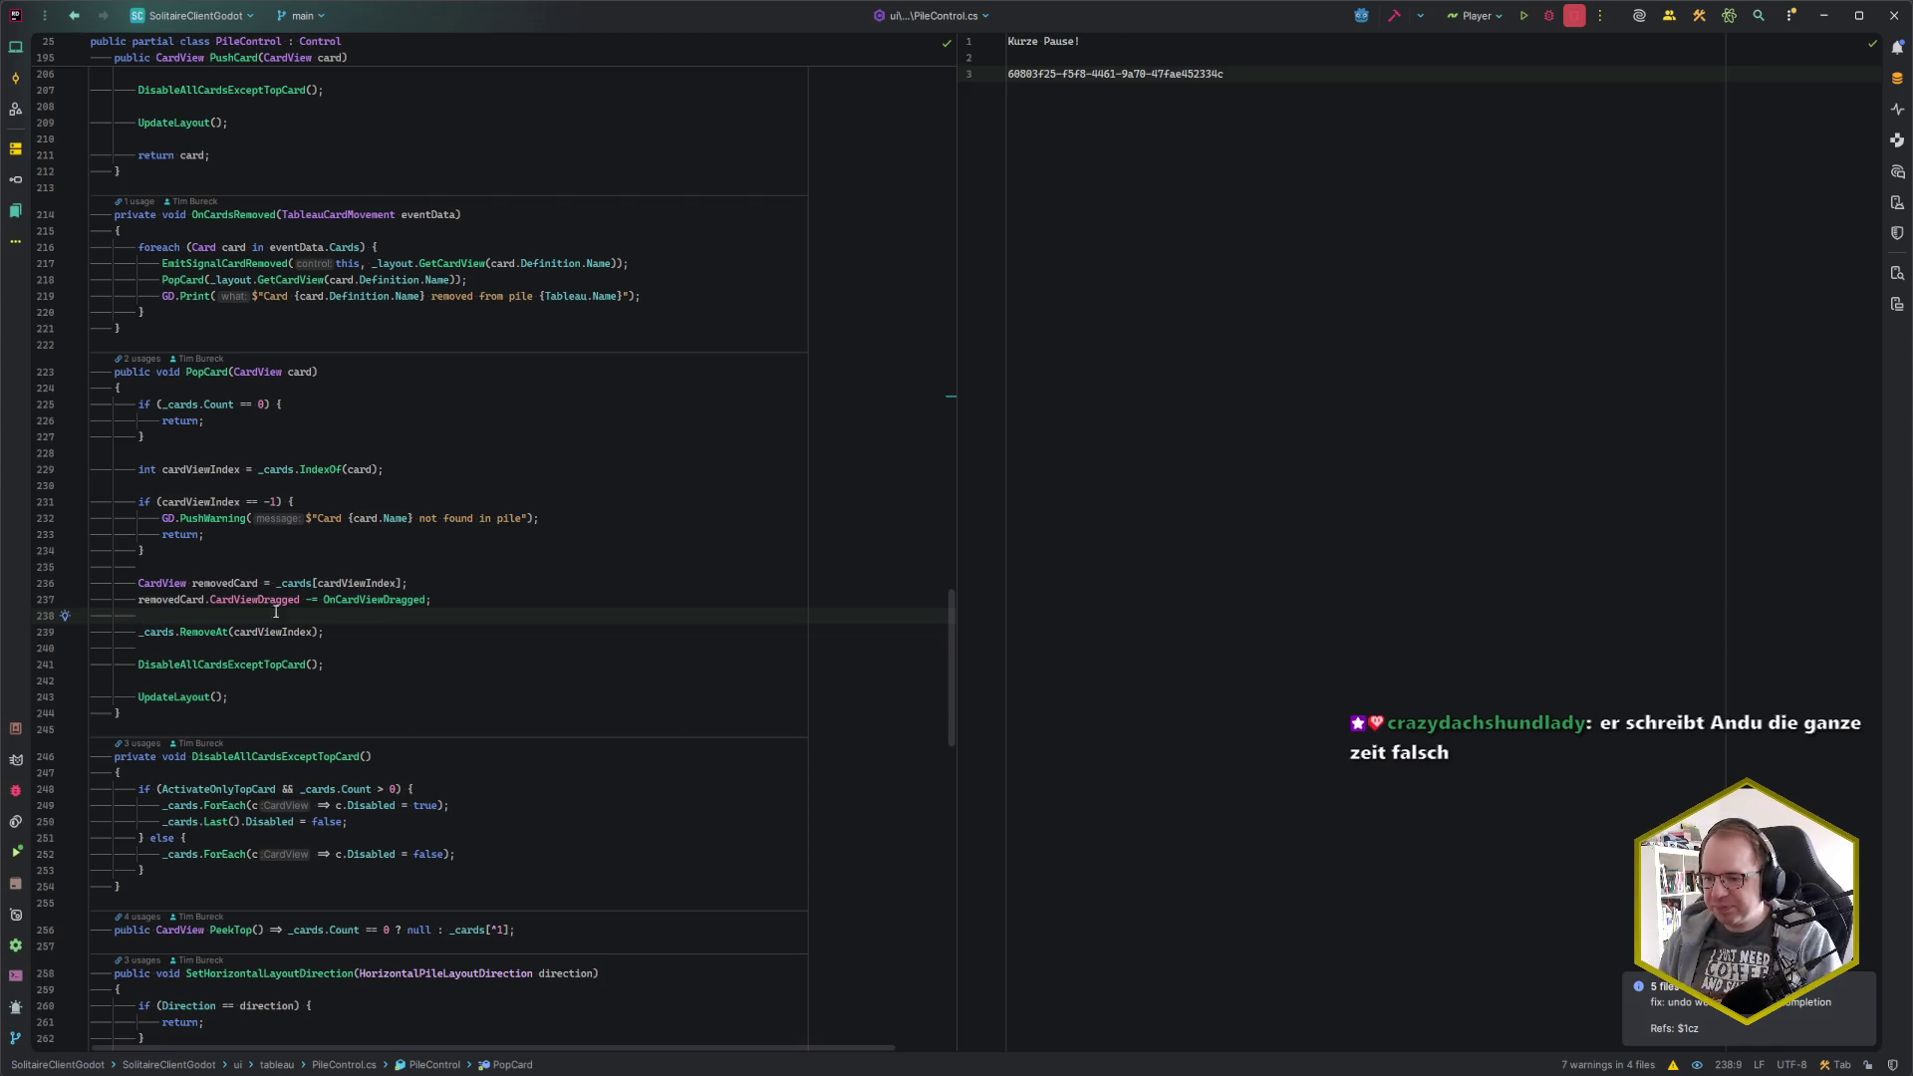
key(alt+Tab)
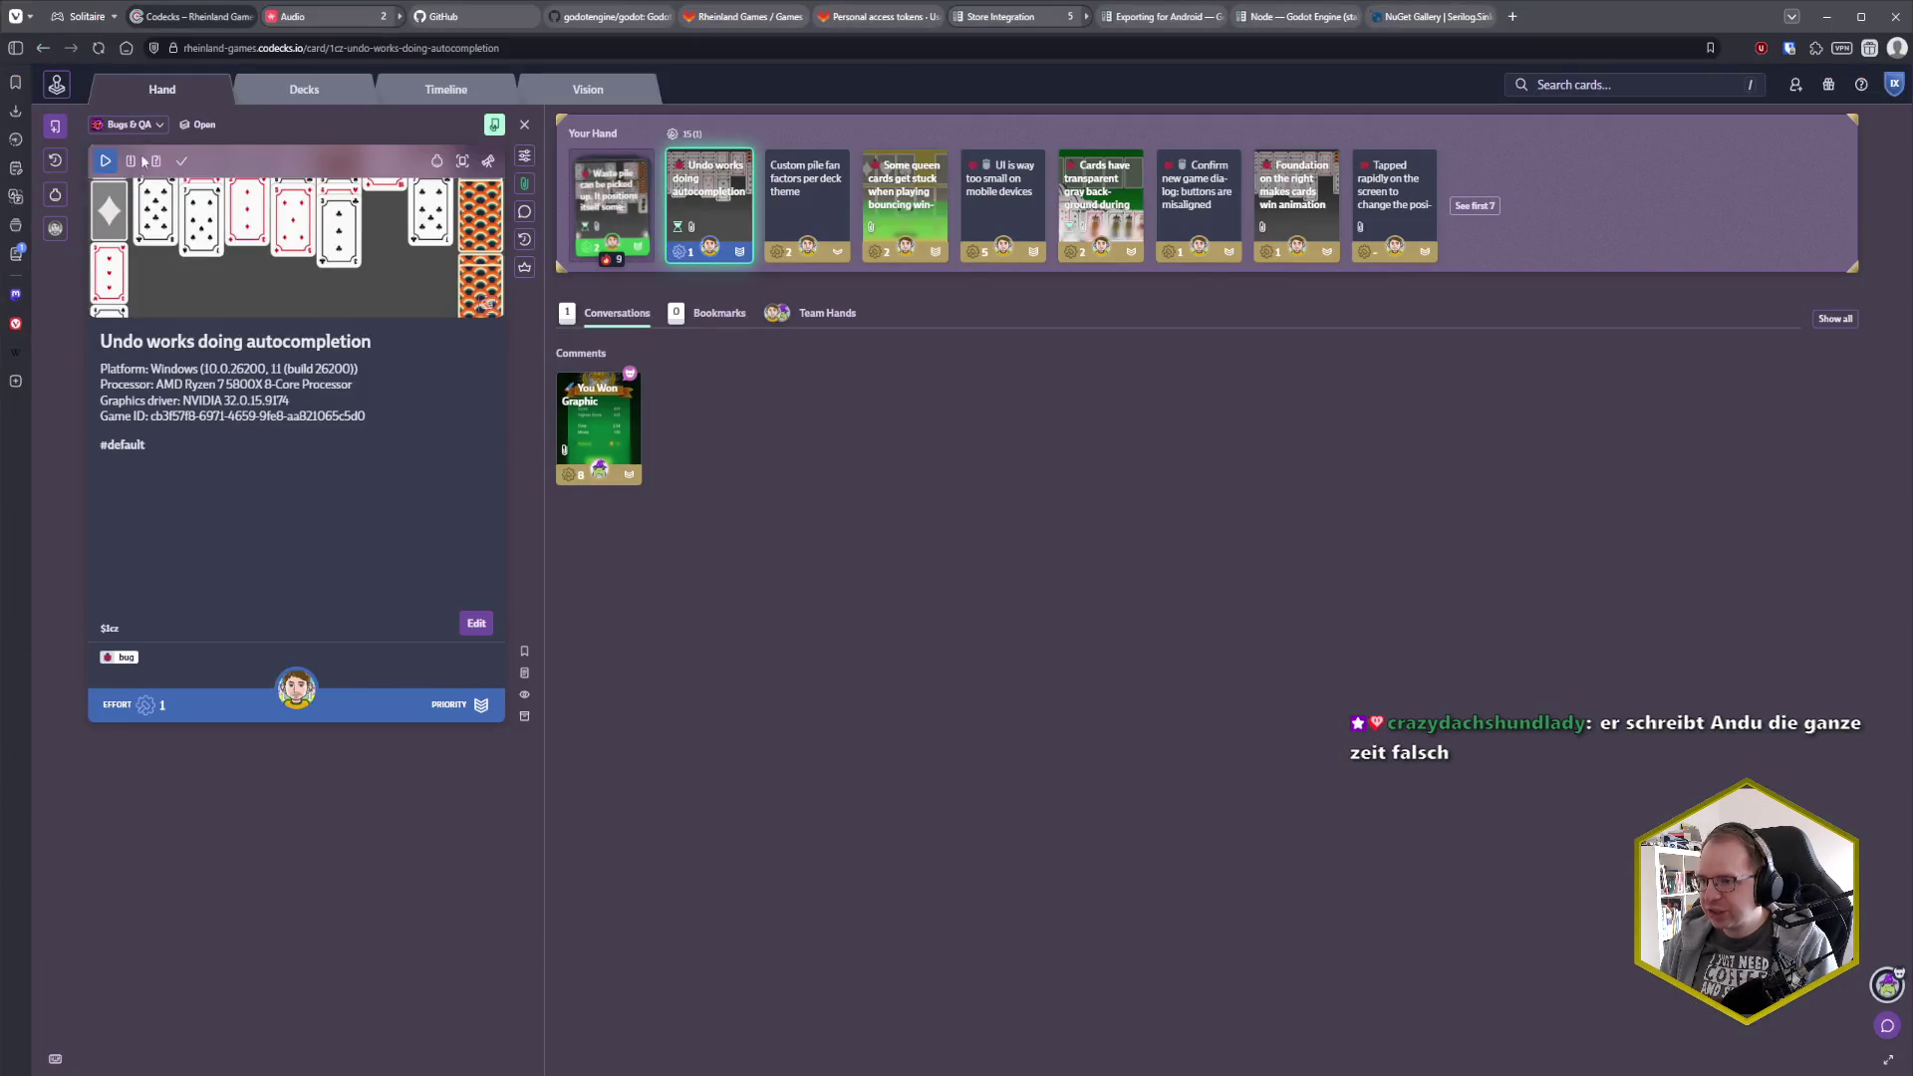
Mark the 'Undo works doing autocompletion' card done, then return to Rider's PileControl.cs
click(180, 162)
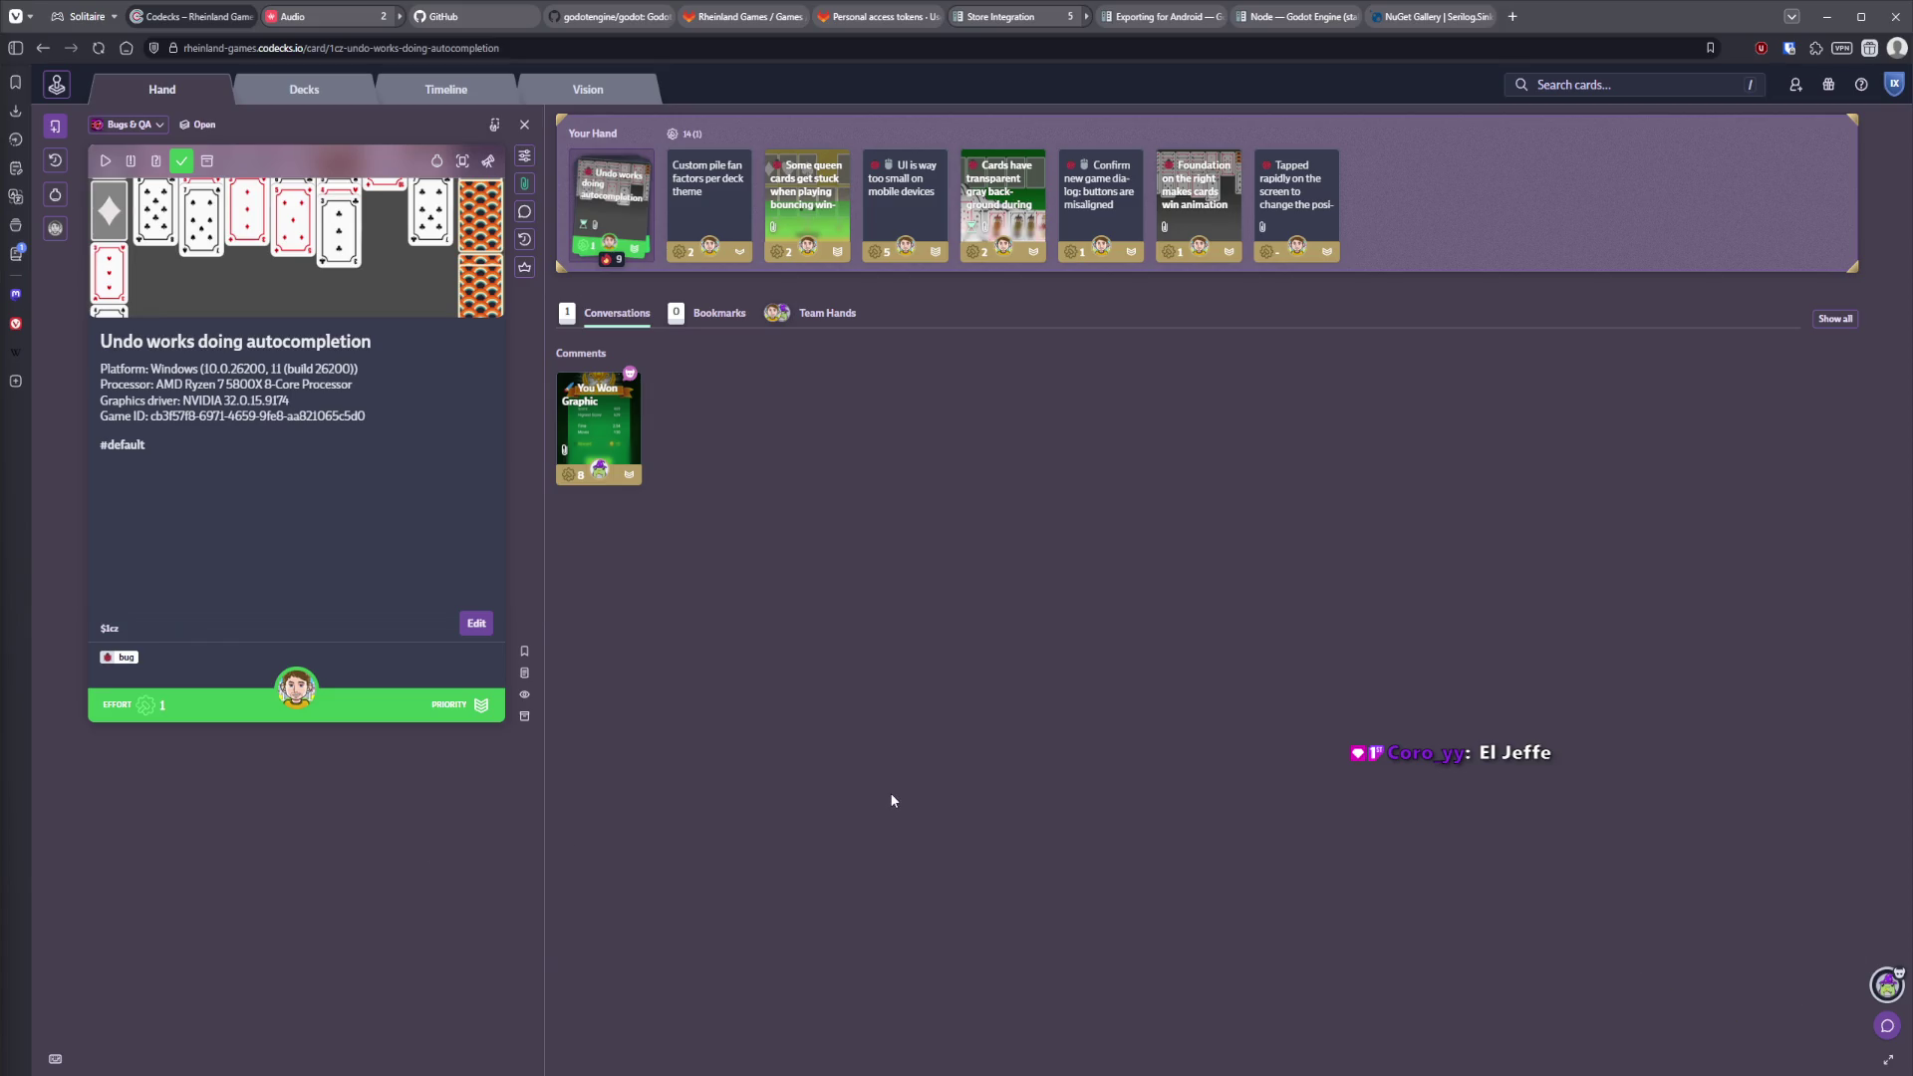
key(alt+Tab)
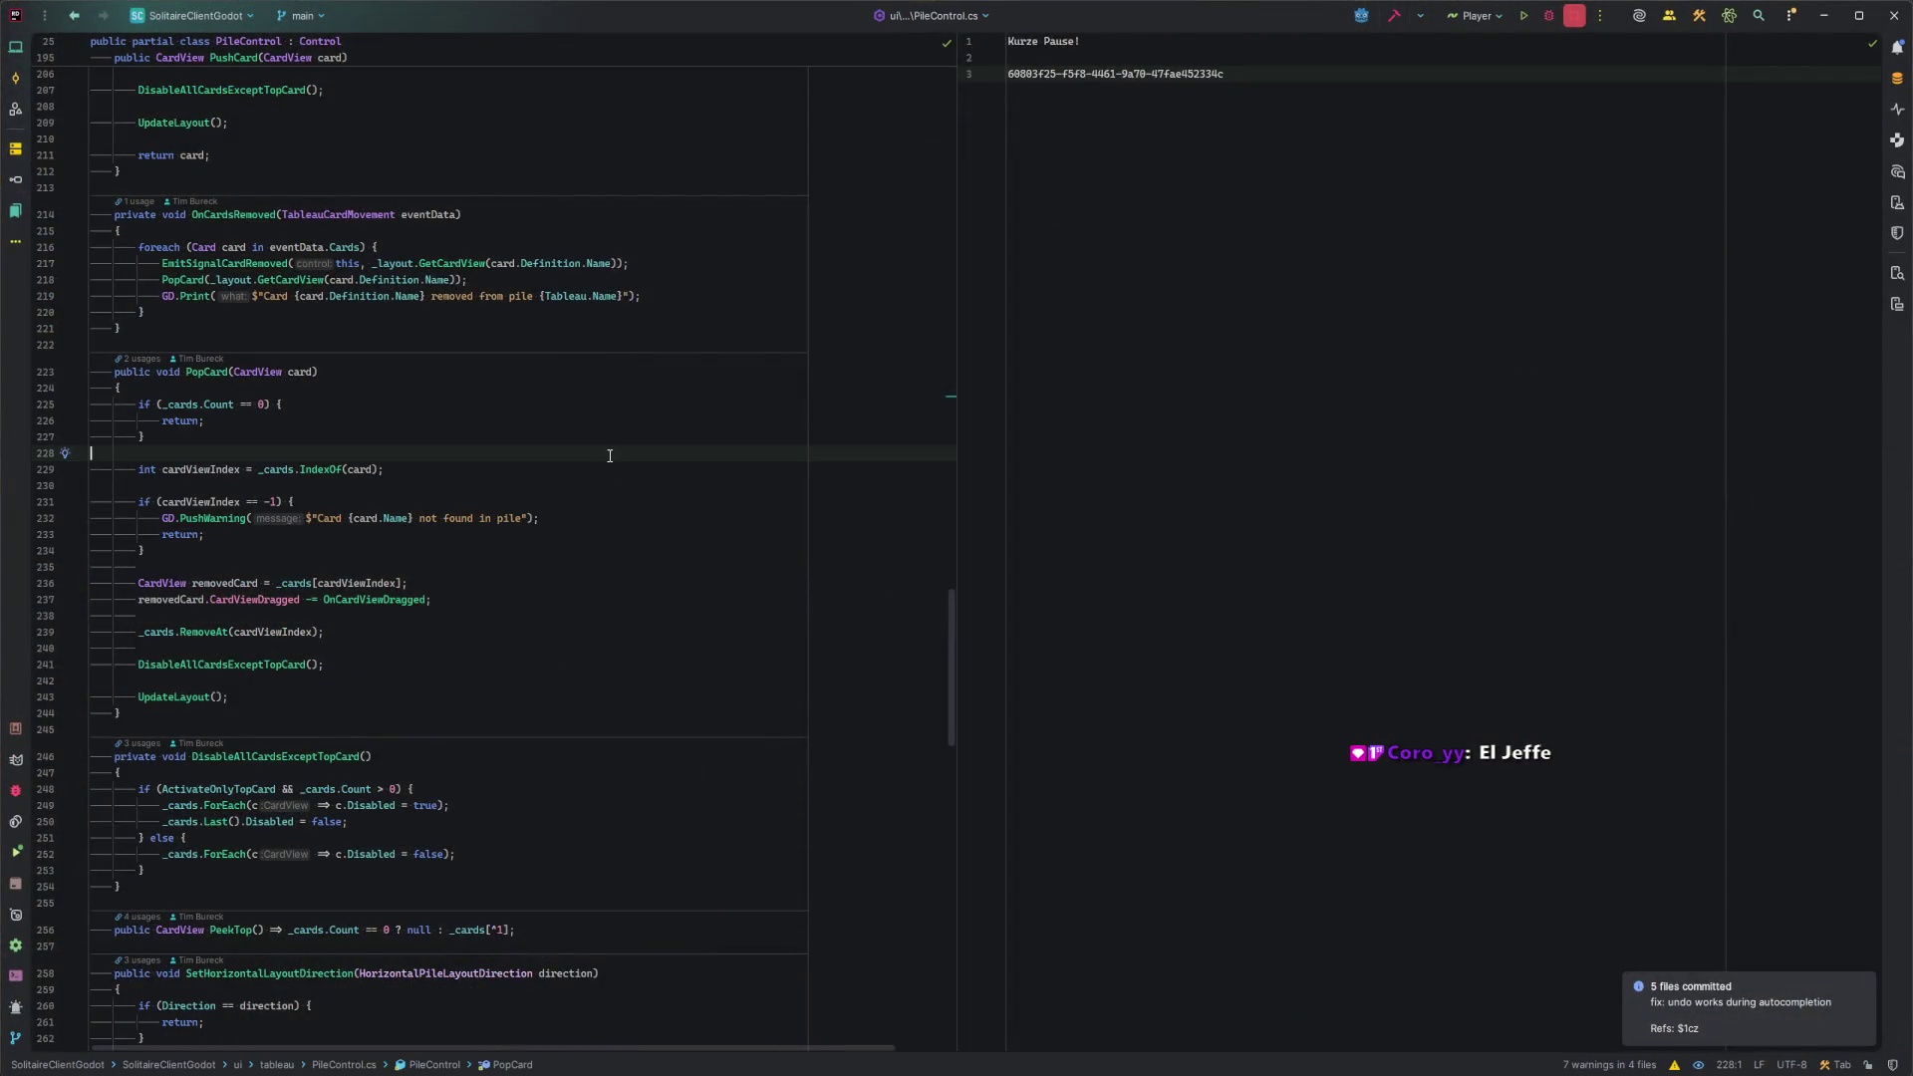
Fill the editor with the pause.txt 'Kurze Pause!' note in large type, then return to the Codecks board
ctrl+scroll(538, 210, up, 5)
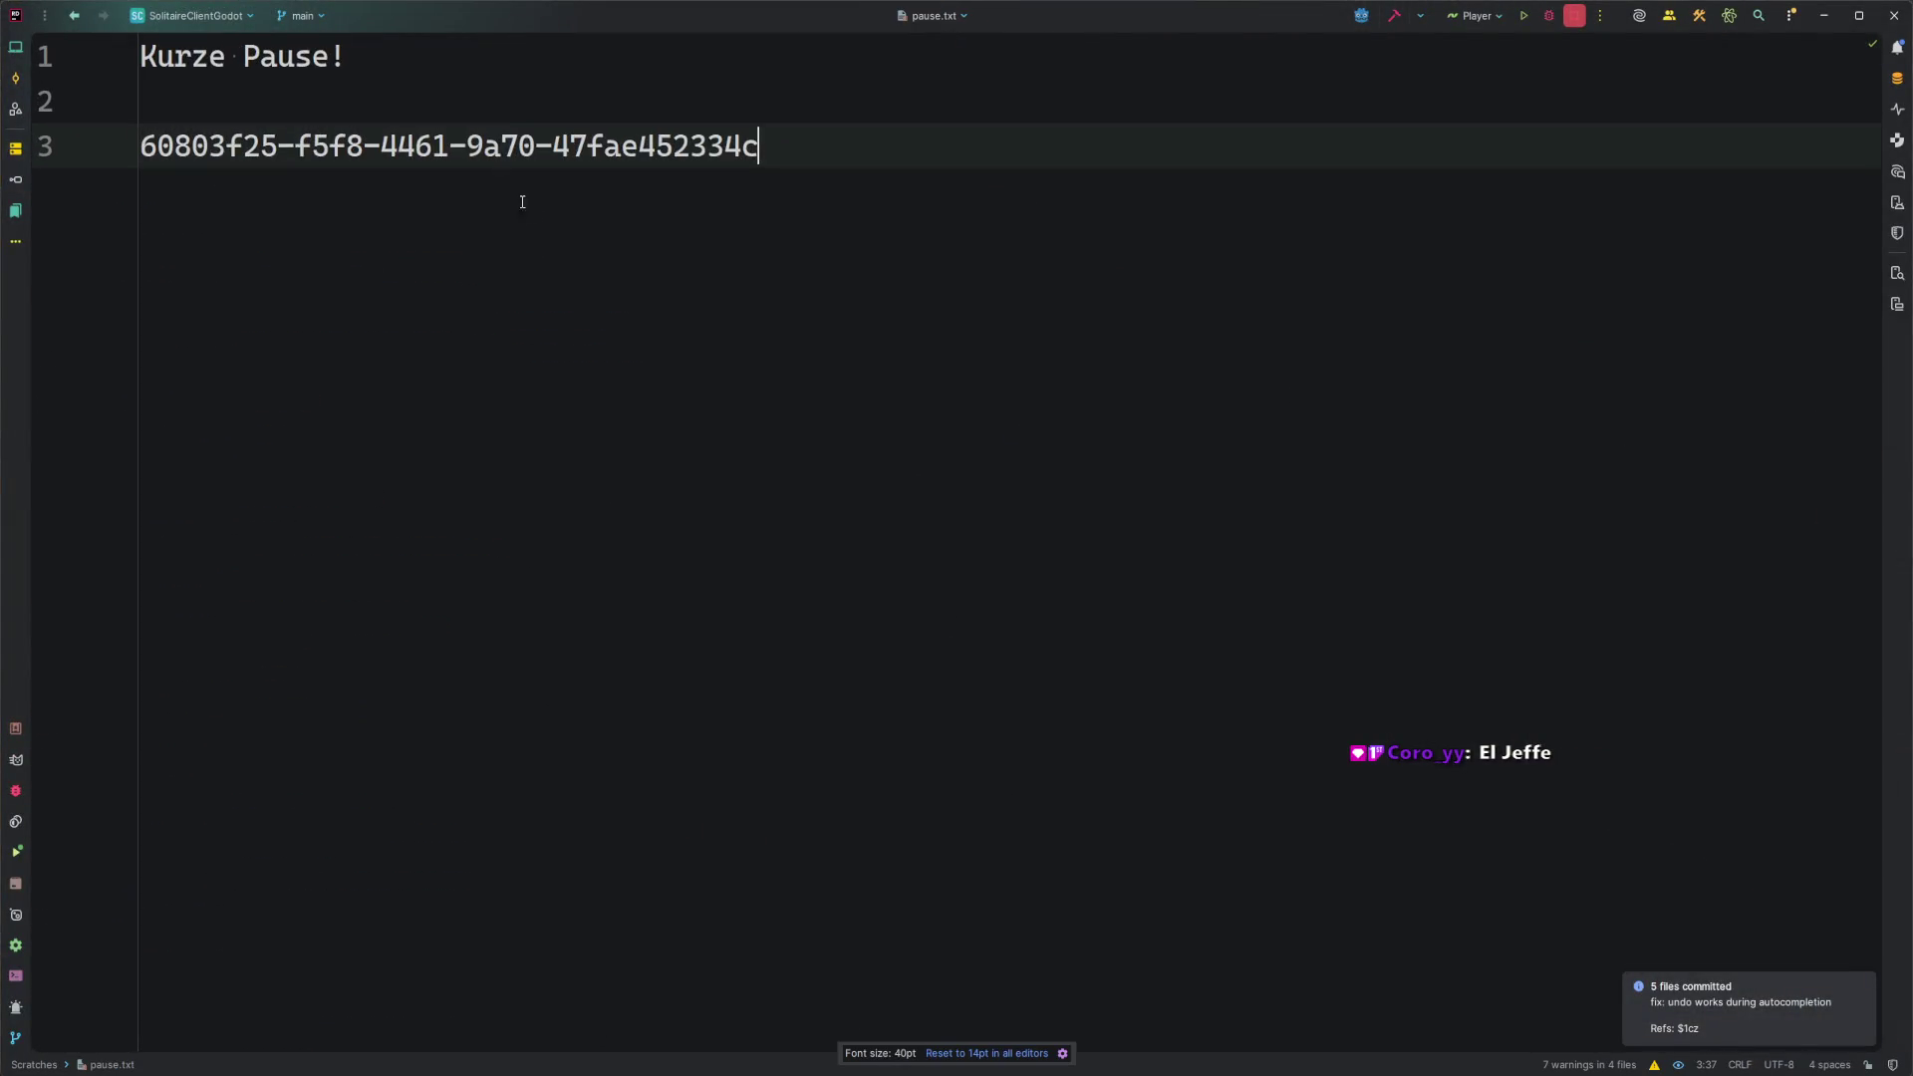
key(Up)
key(Up)
key(ctrl+shift+Left)
key(ctrl+shift+Left)
key(ctrl+shift+Left)
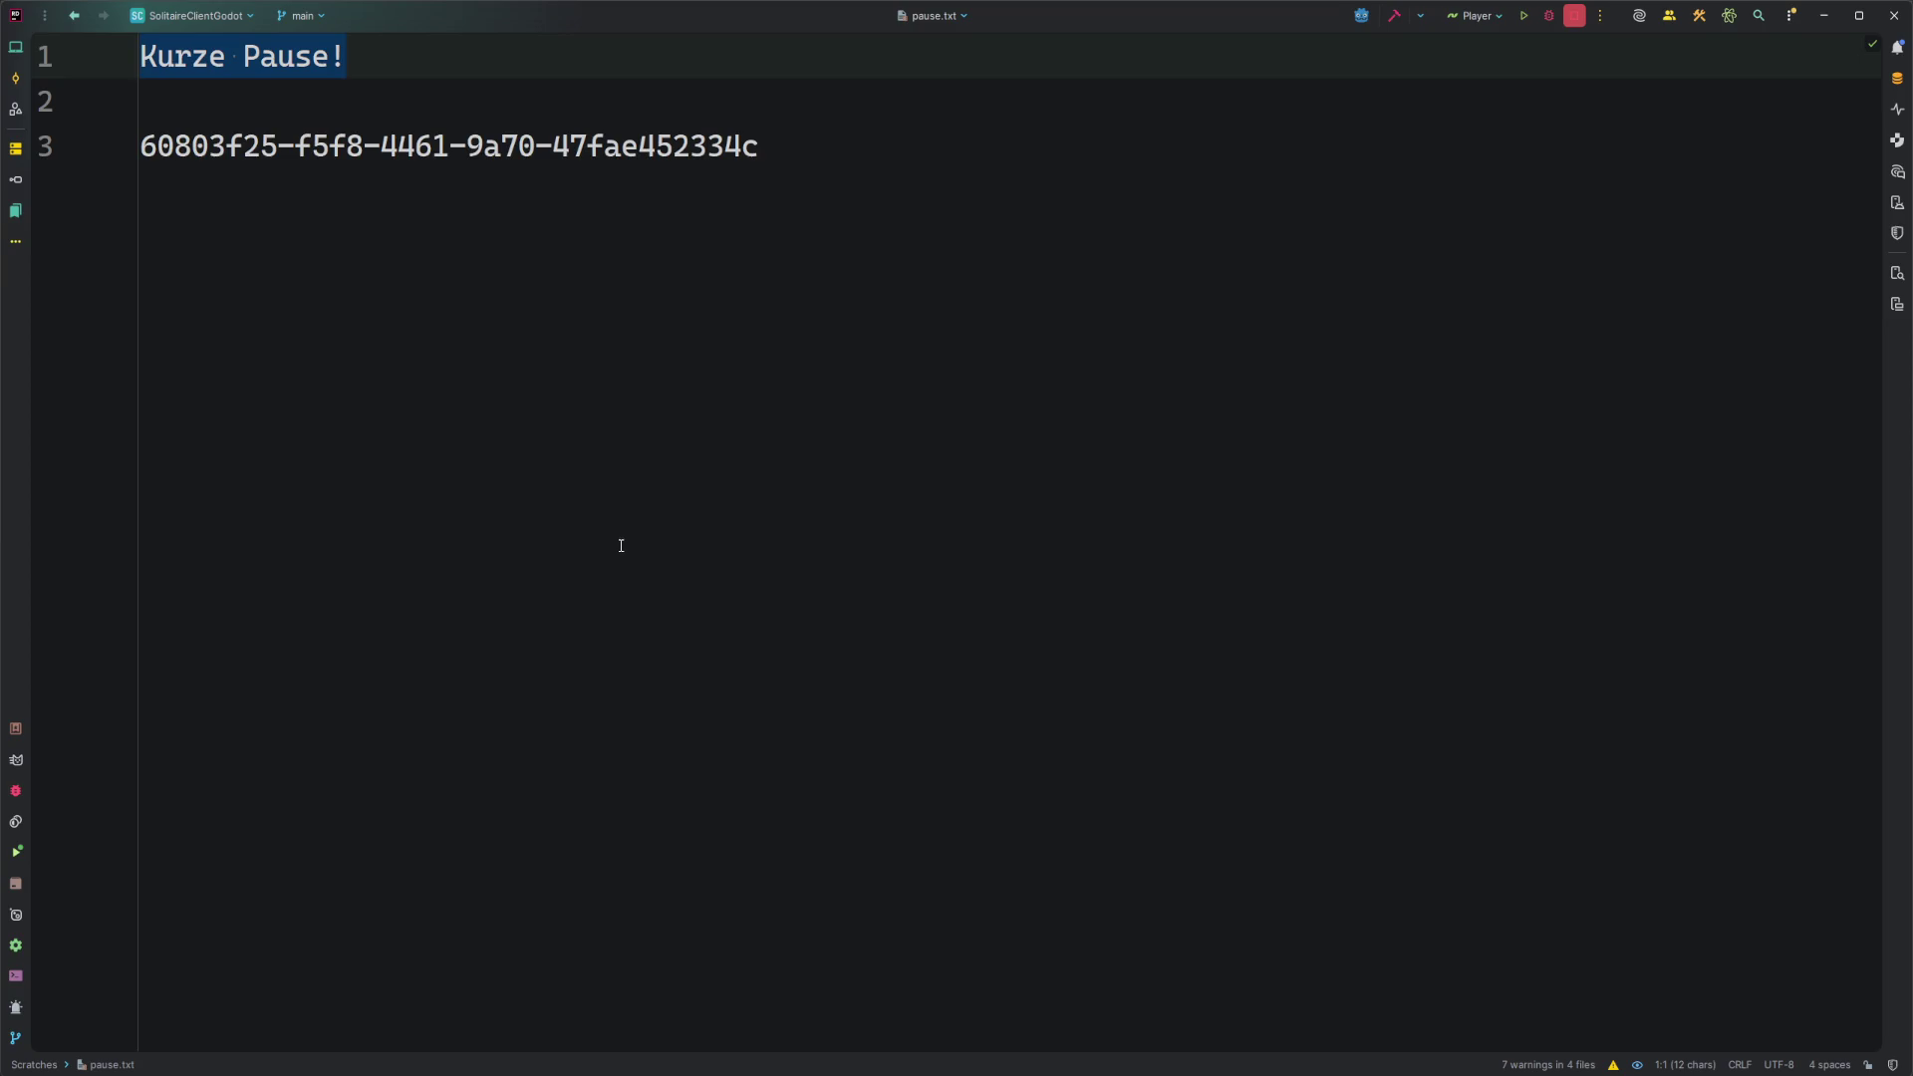
click(654, 487)
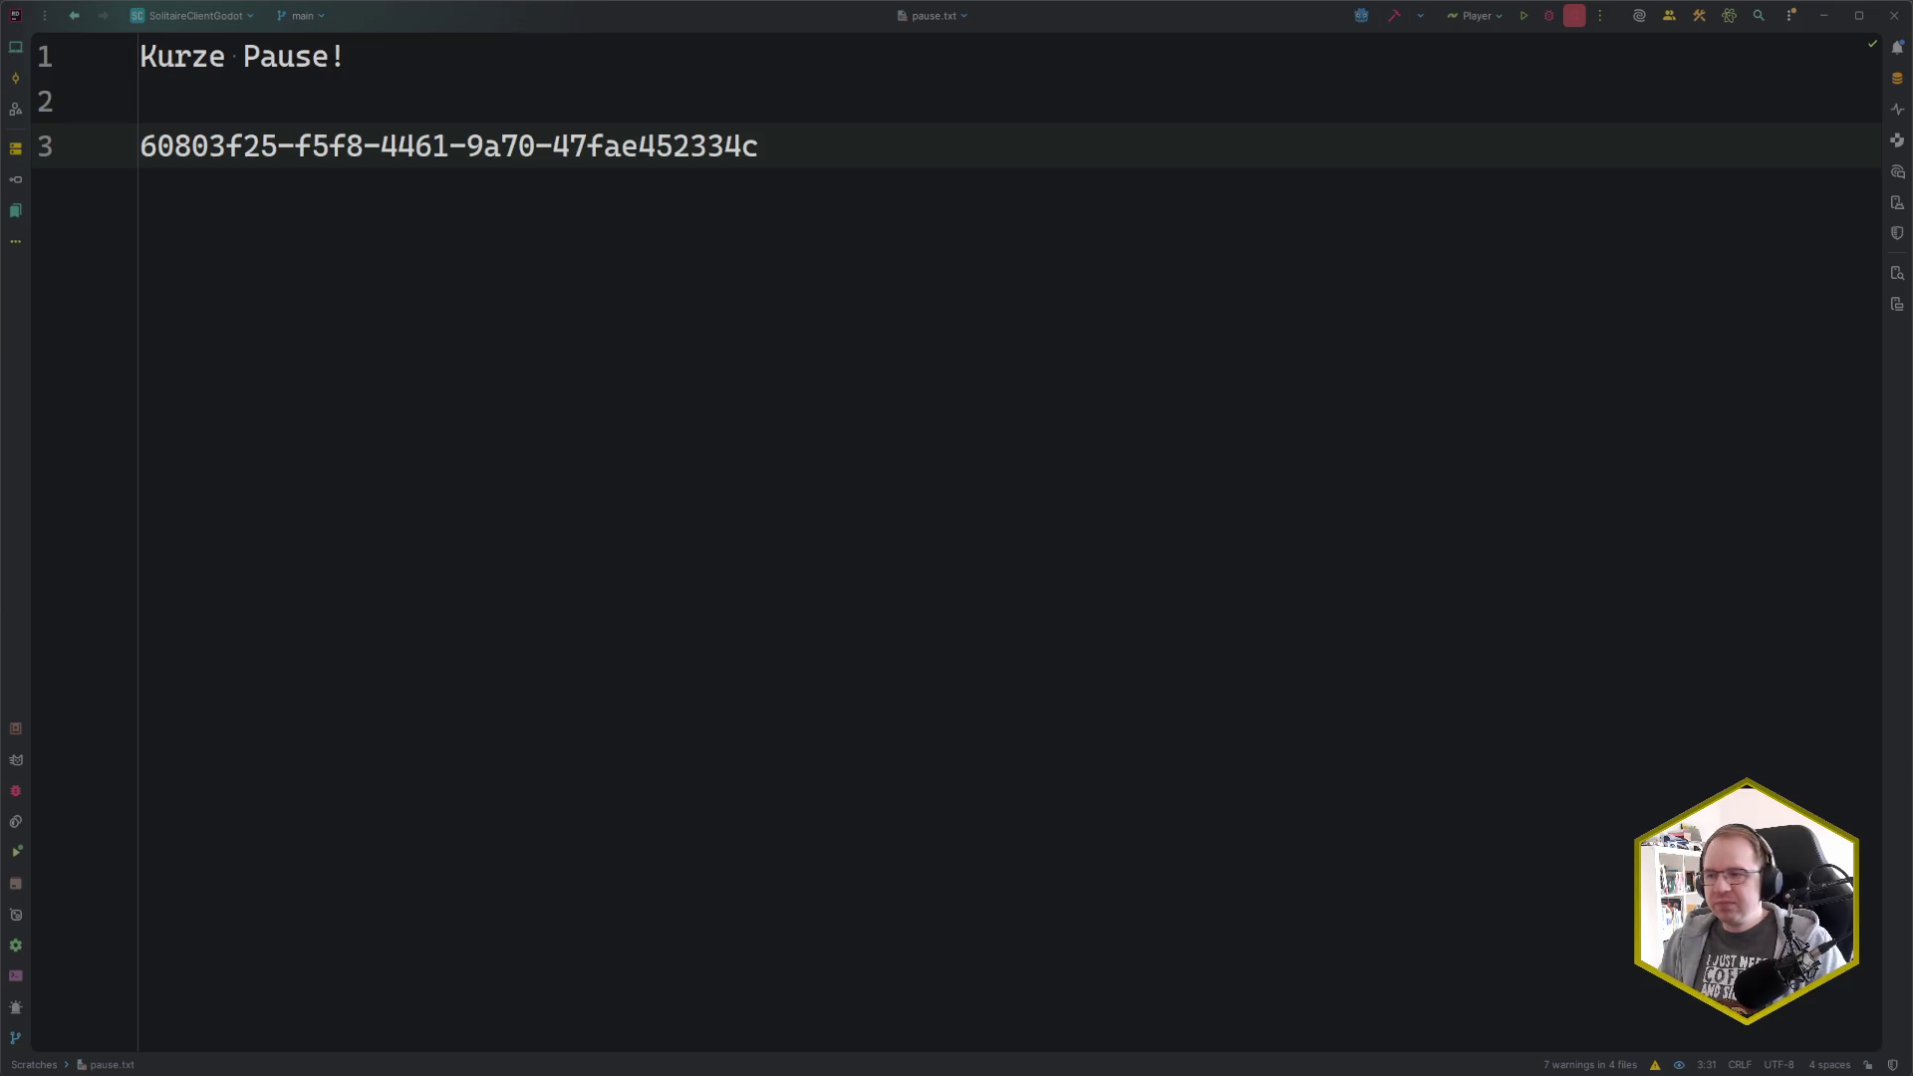
click(859, 540)
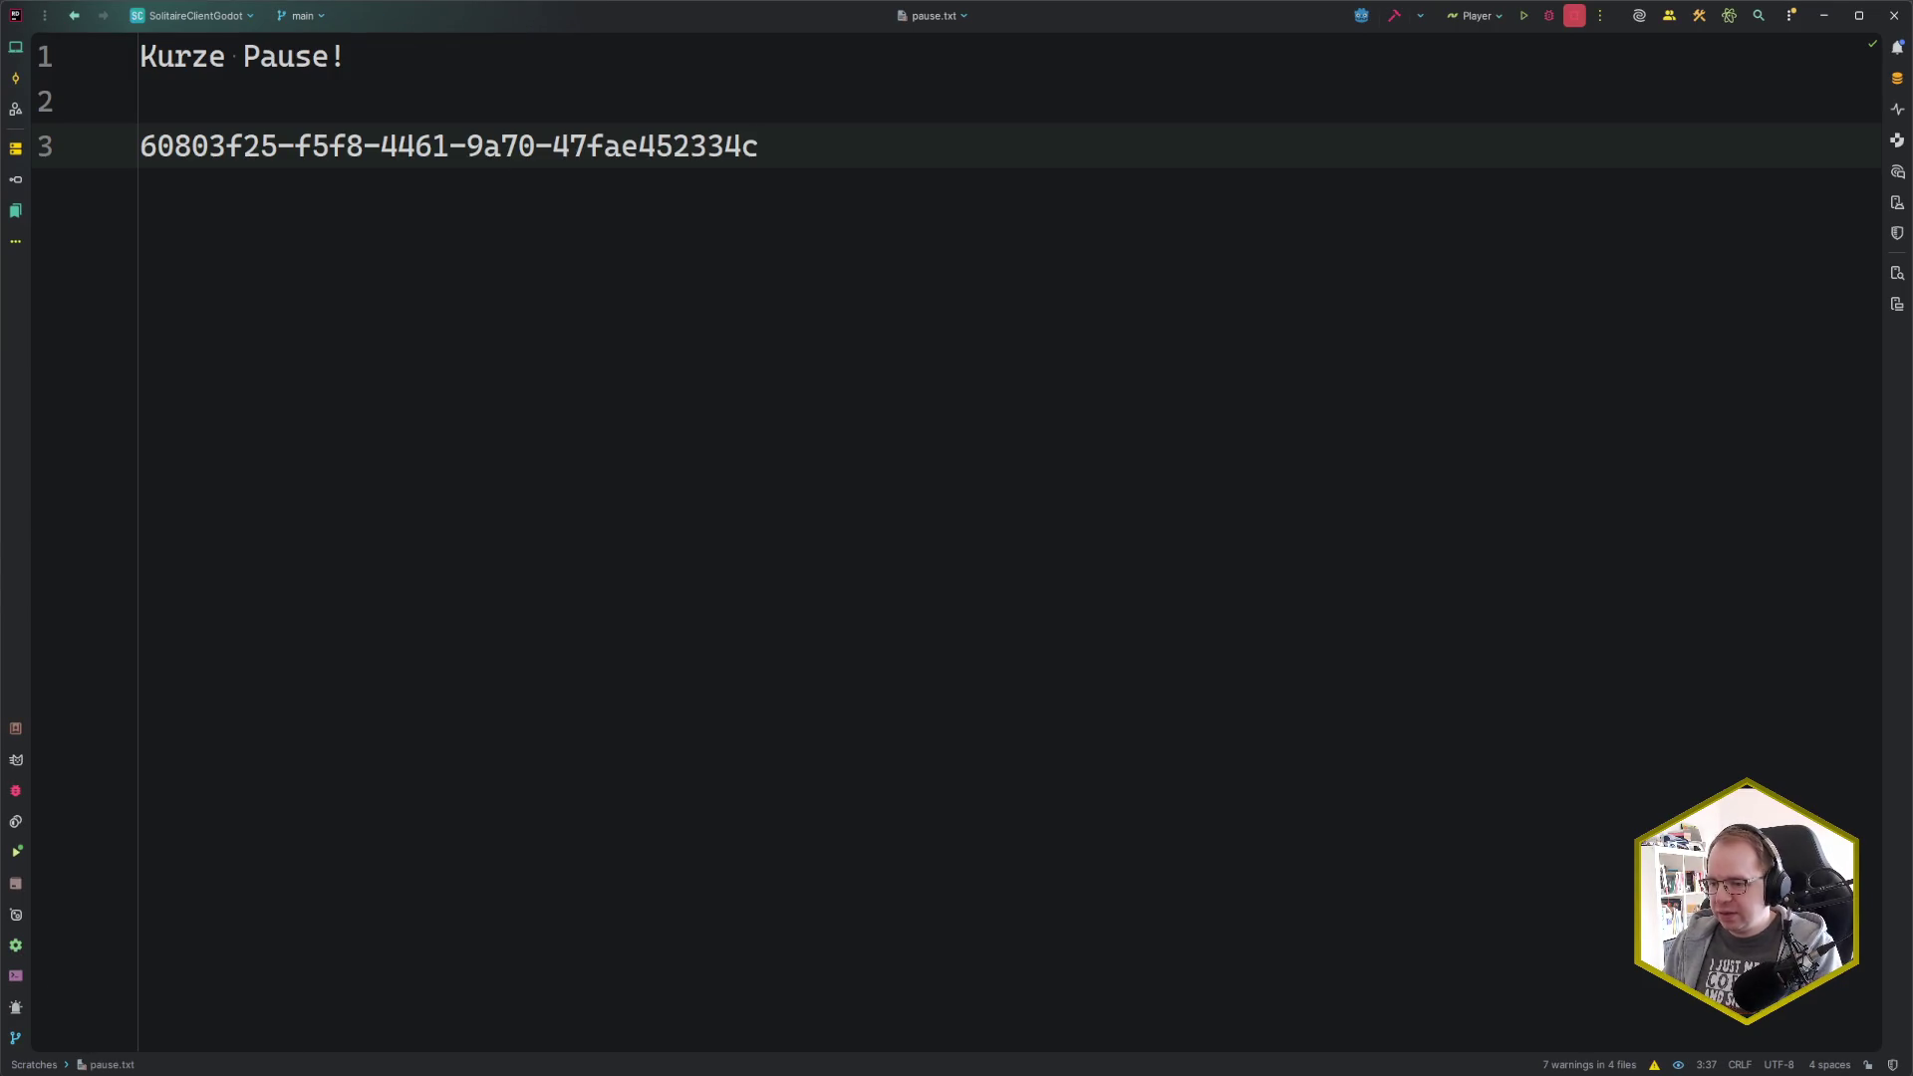
click(84, 1065)
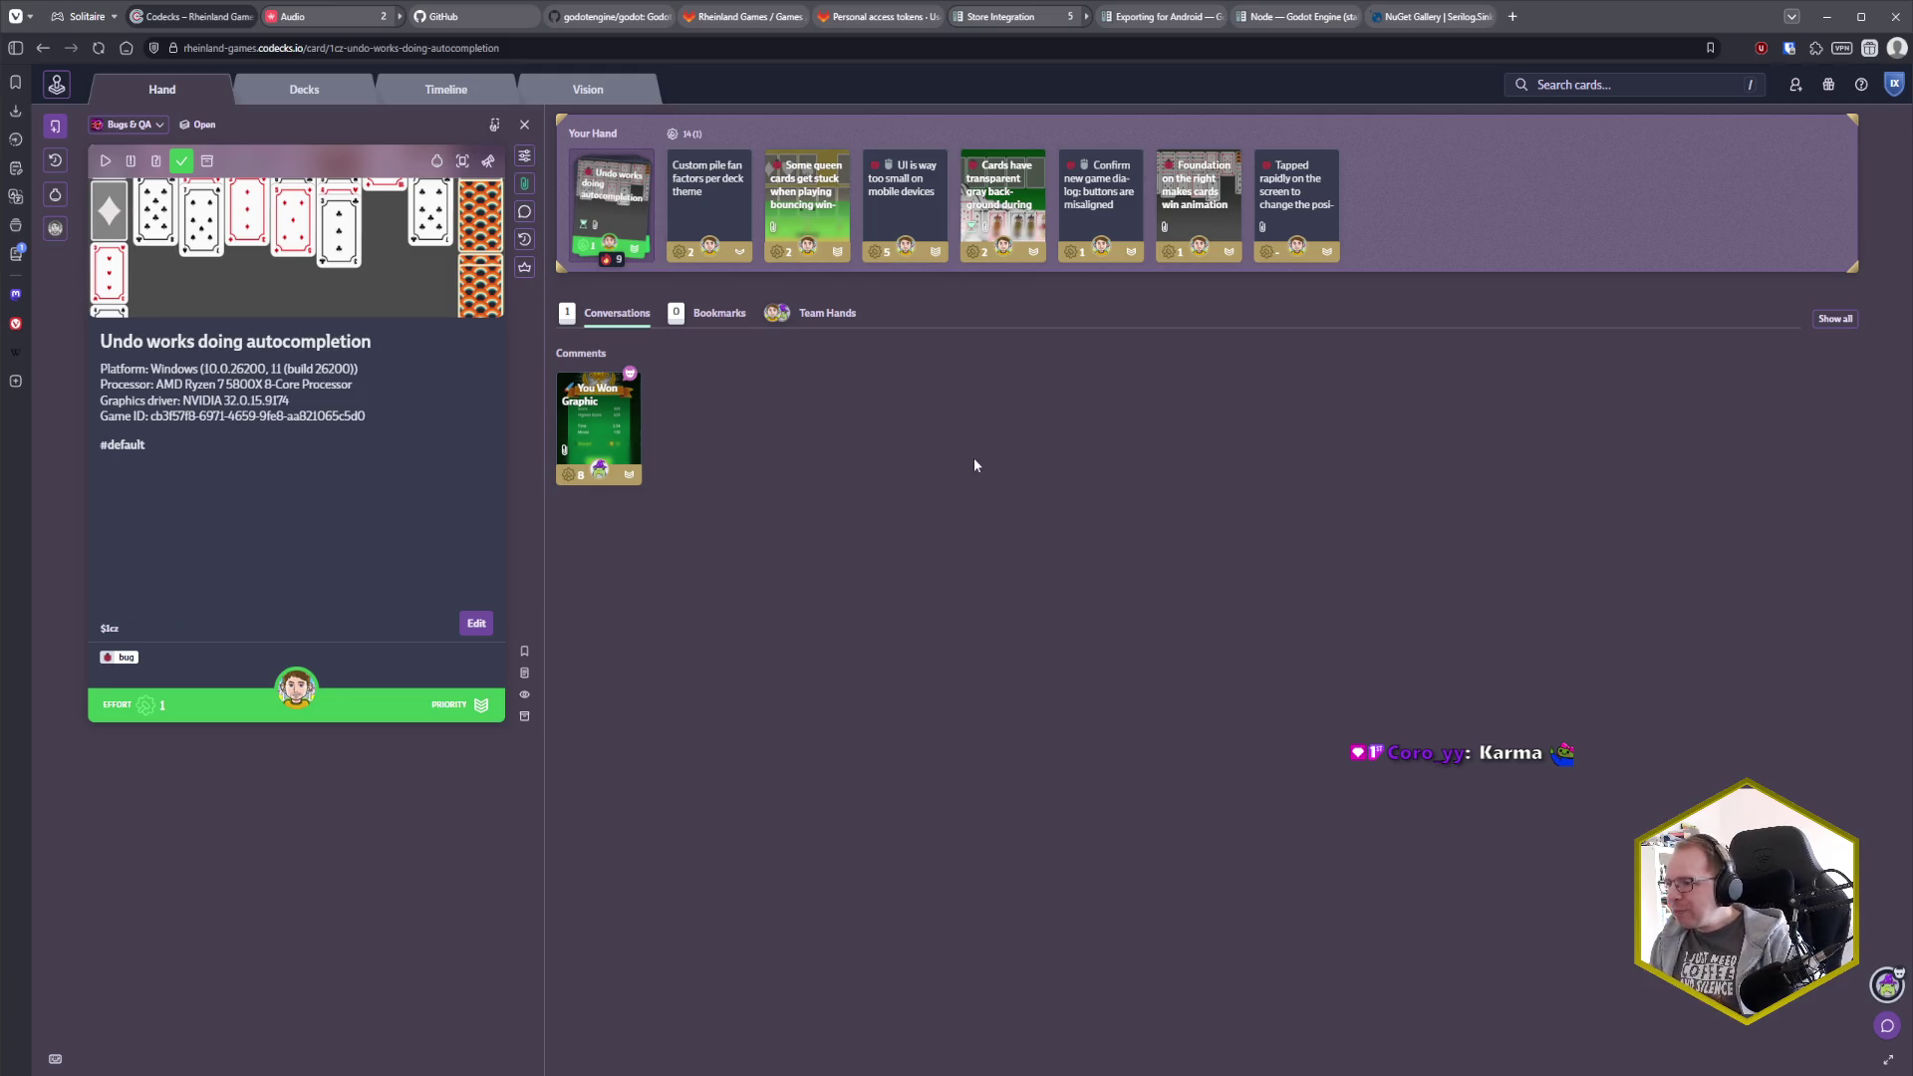
Open the 'Cards have transparent gray background during winning animation' bug card and press Play to start it
click(996, 214)
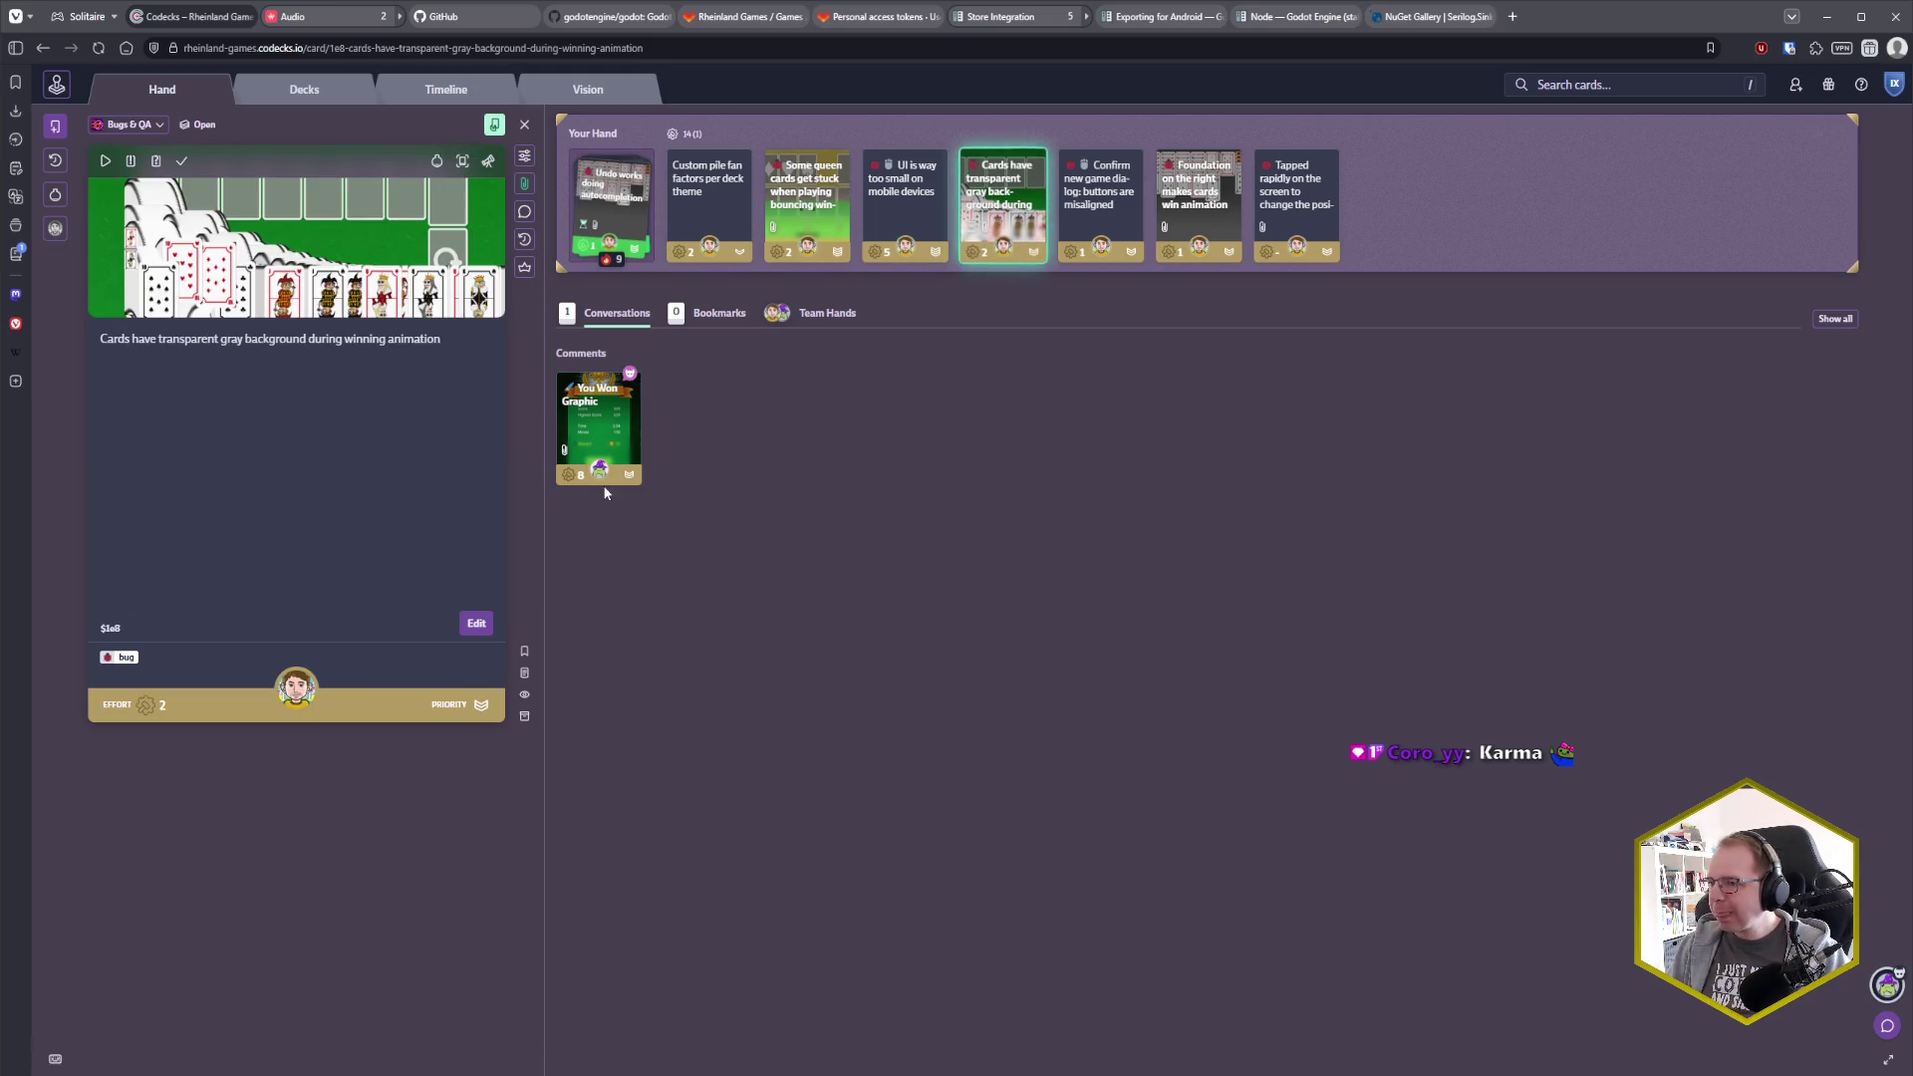
click(106, 163)
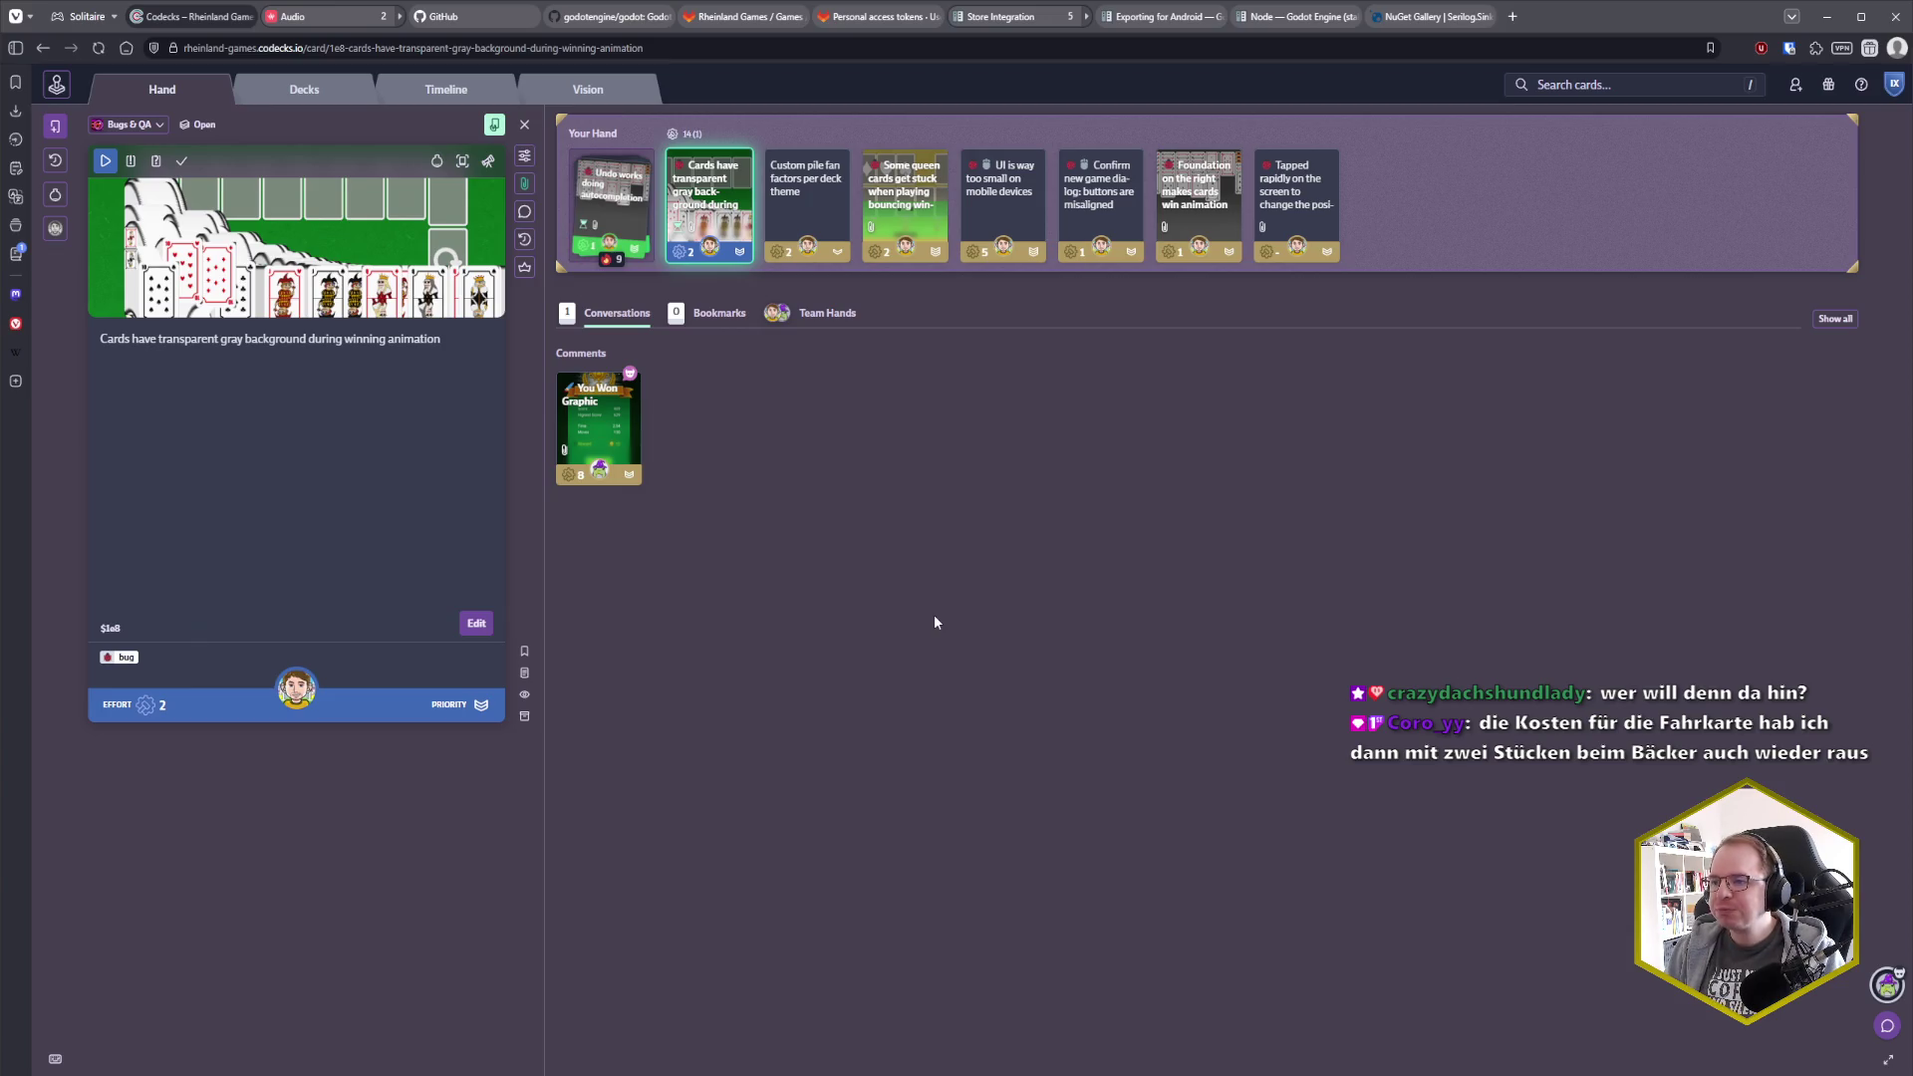
click(1516, 18)
Load vrr.de, go to the Ticketübersicht, and open the EinzelTicket page
text(vrr)
key(Return)
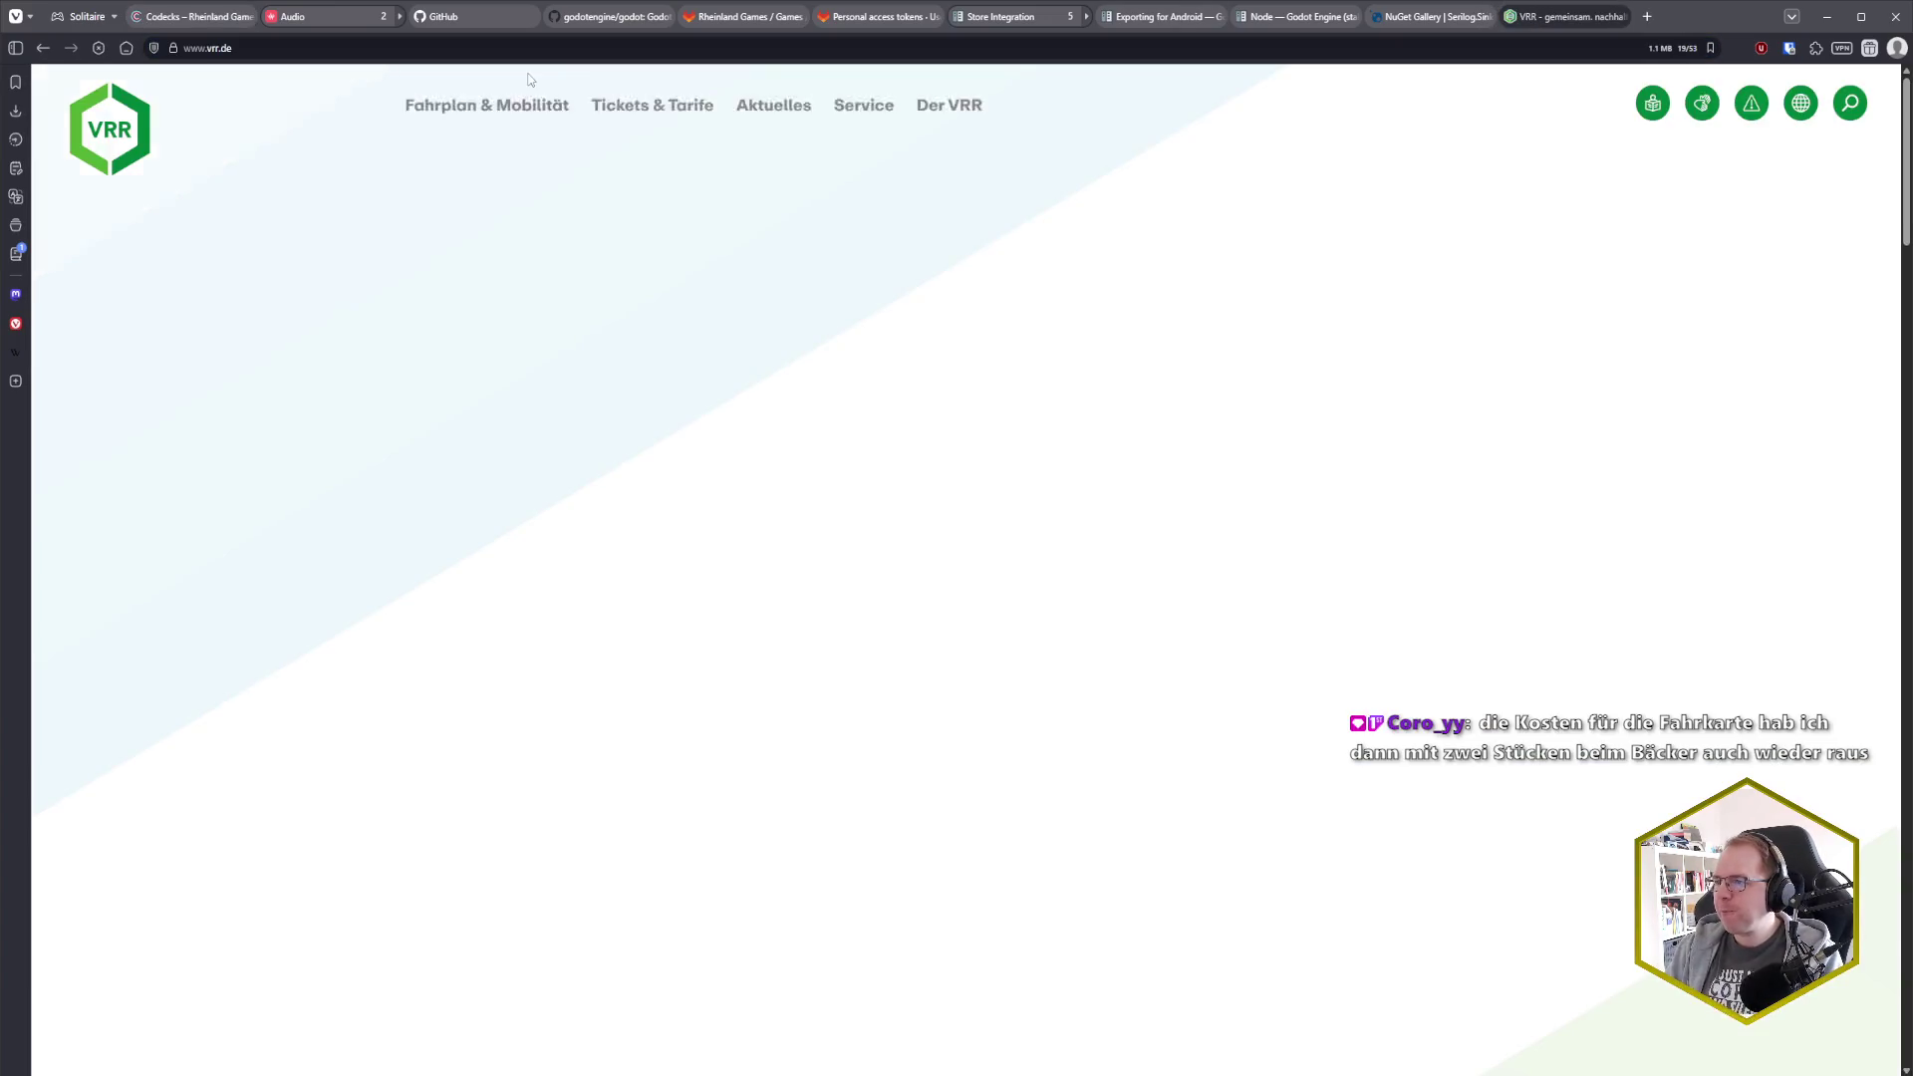
mouse_move(523, 149)
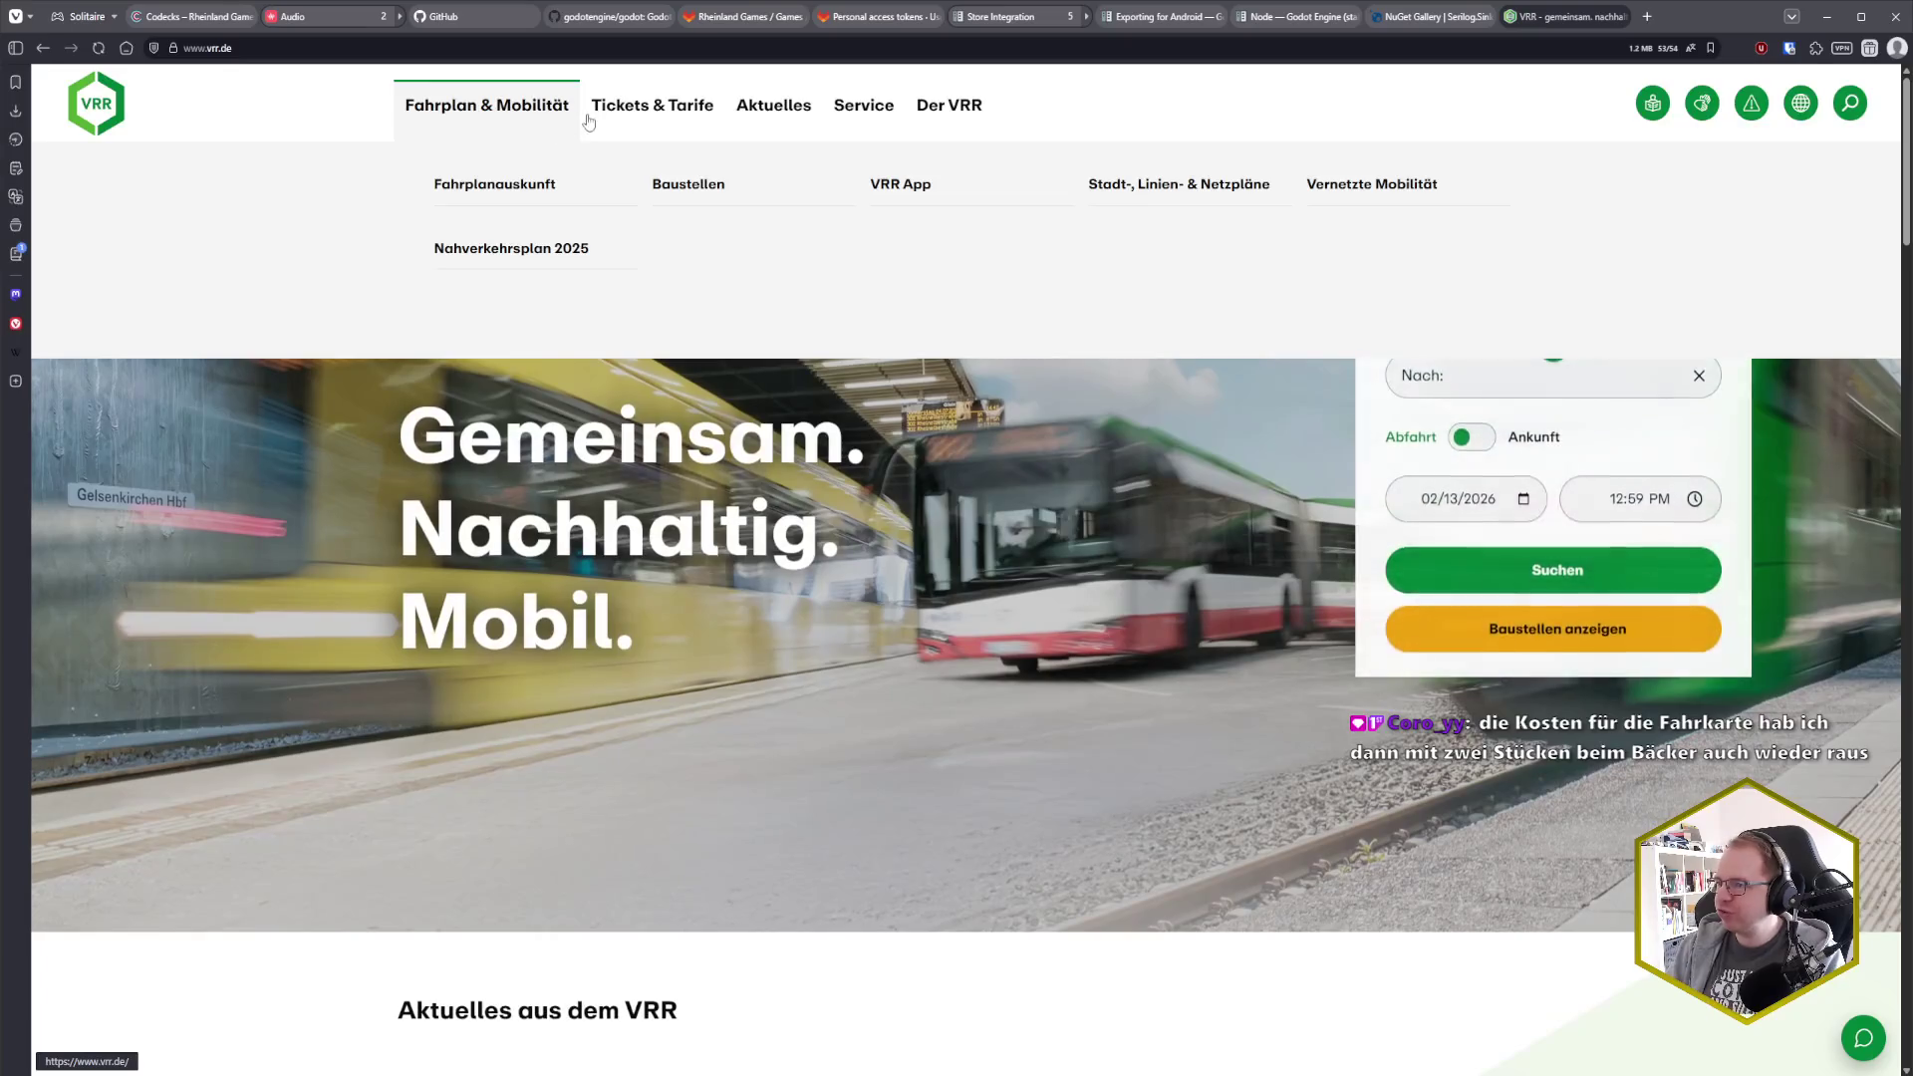
mouse_move(652, 104)
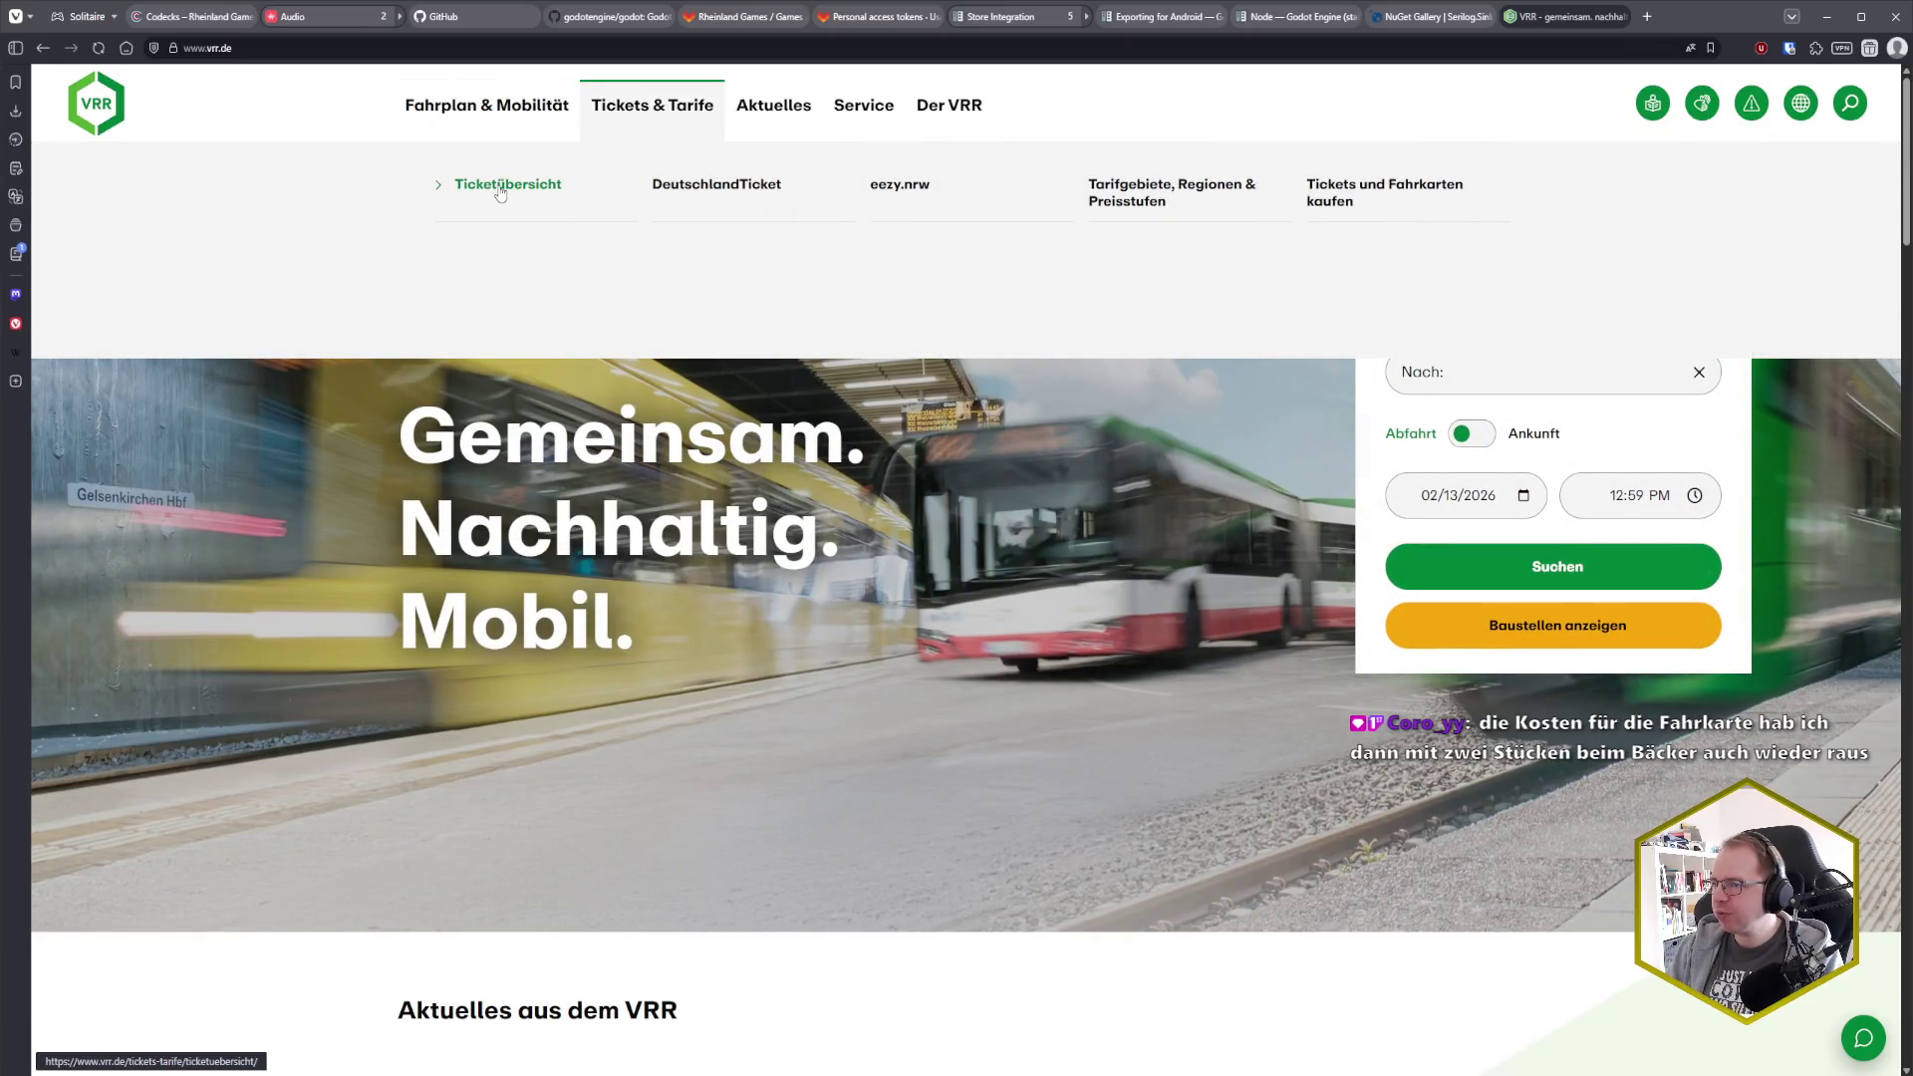
click(500, 193)
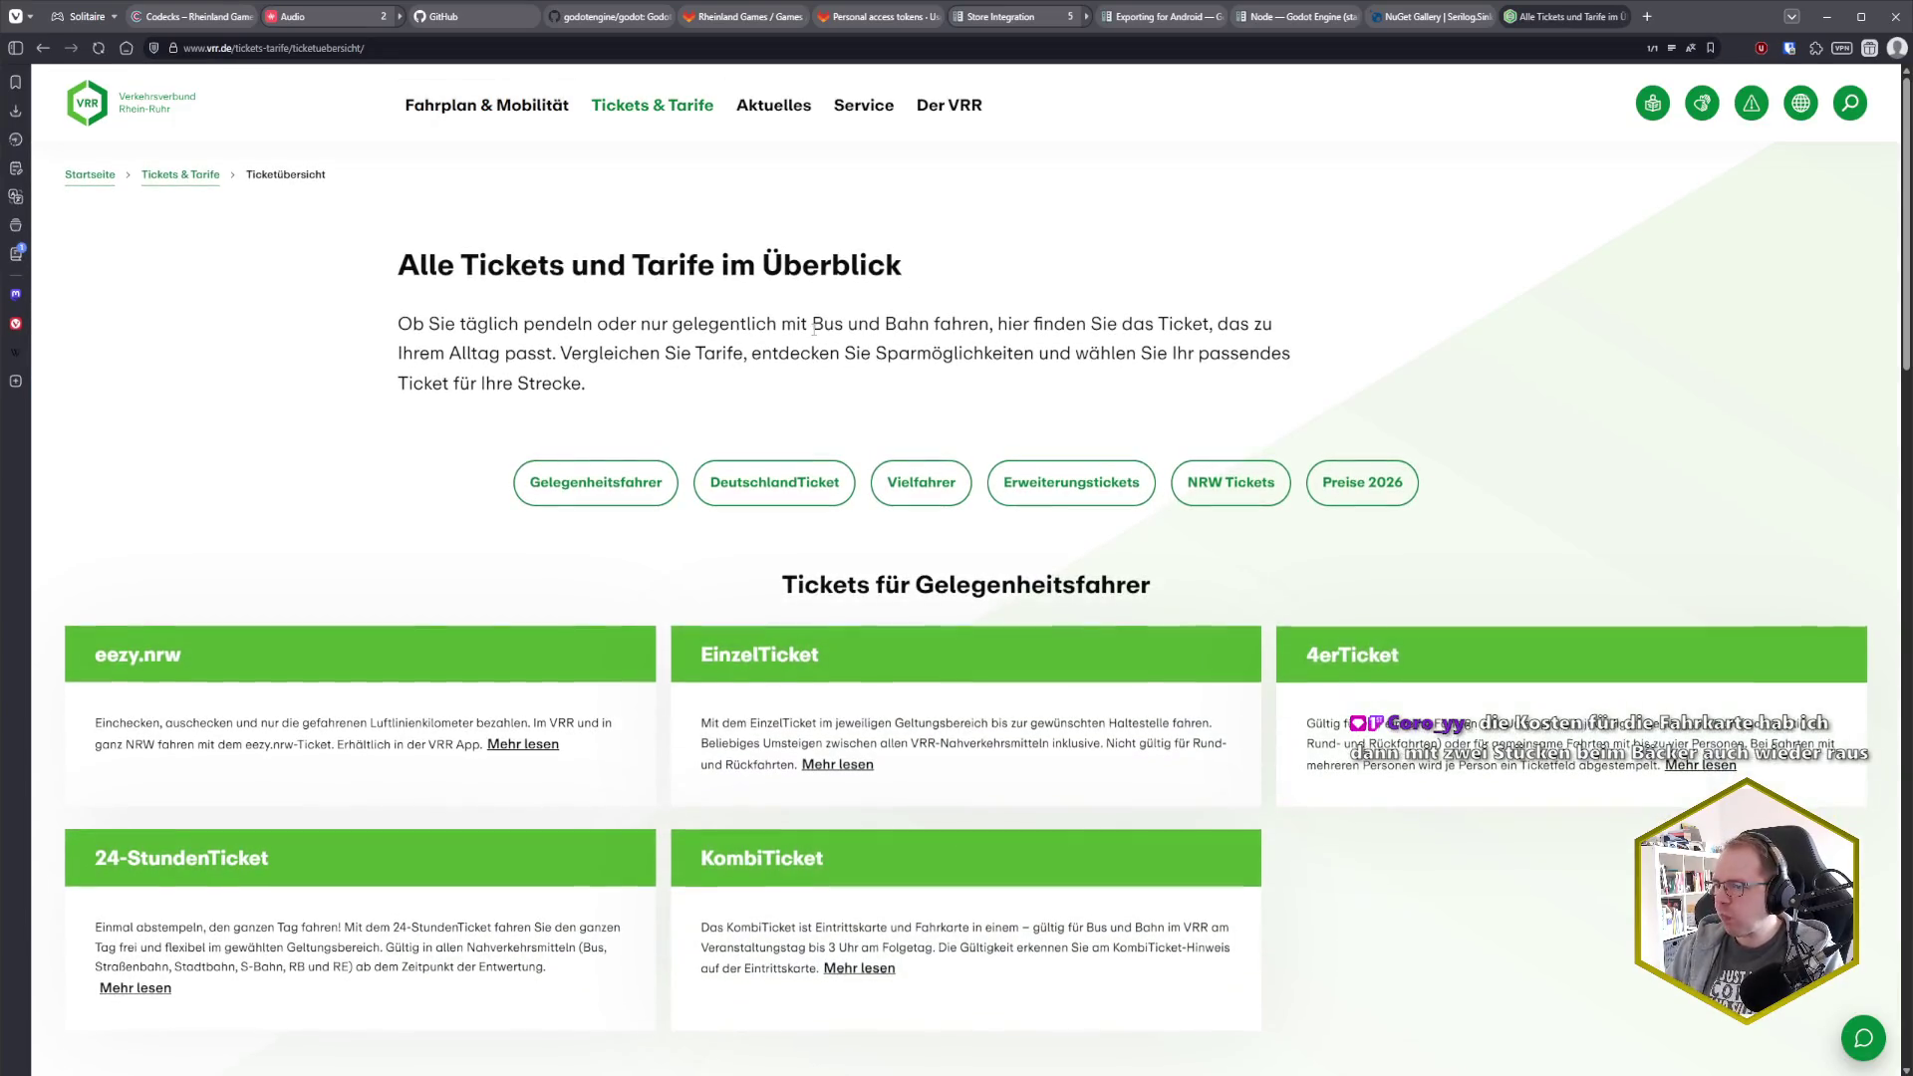
scroll(814, 326, down, 1)
click(868, 532)
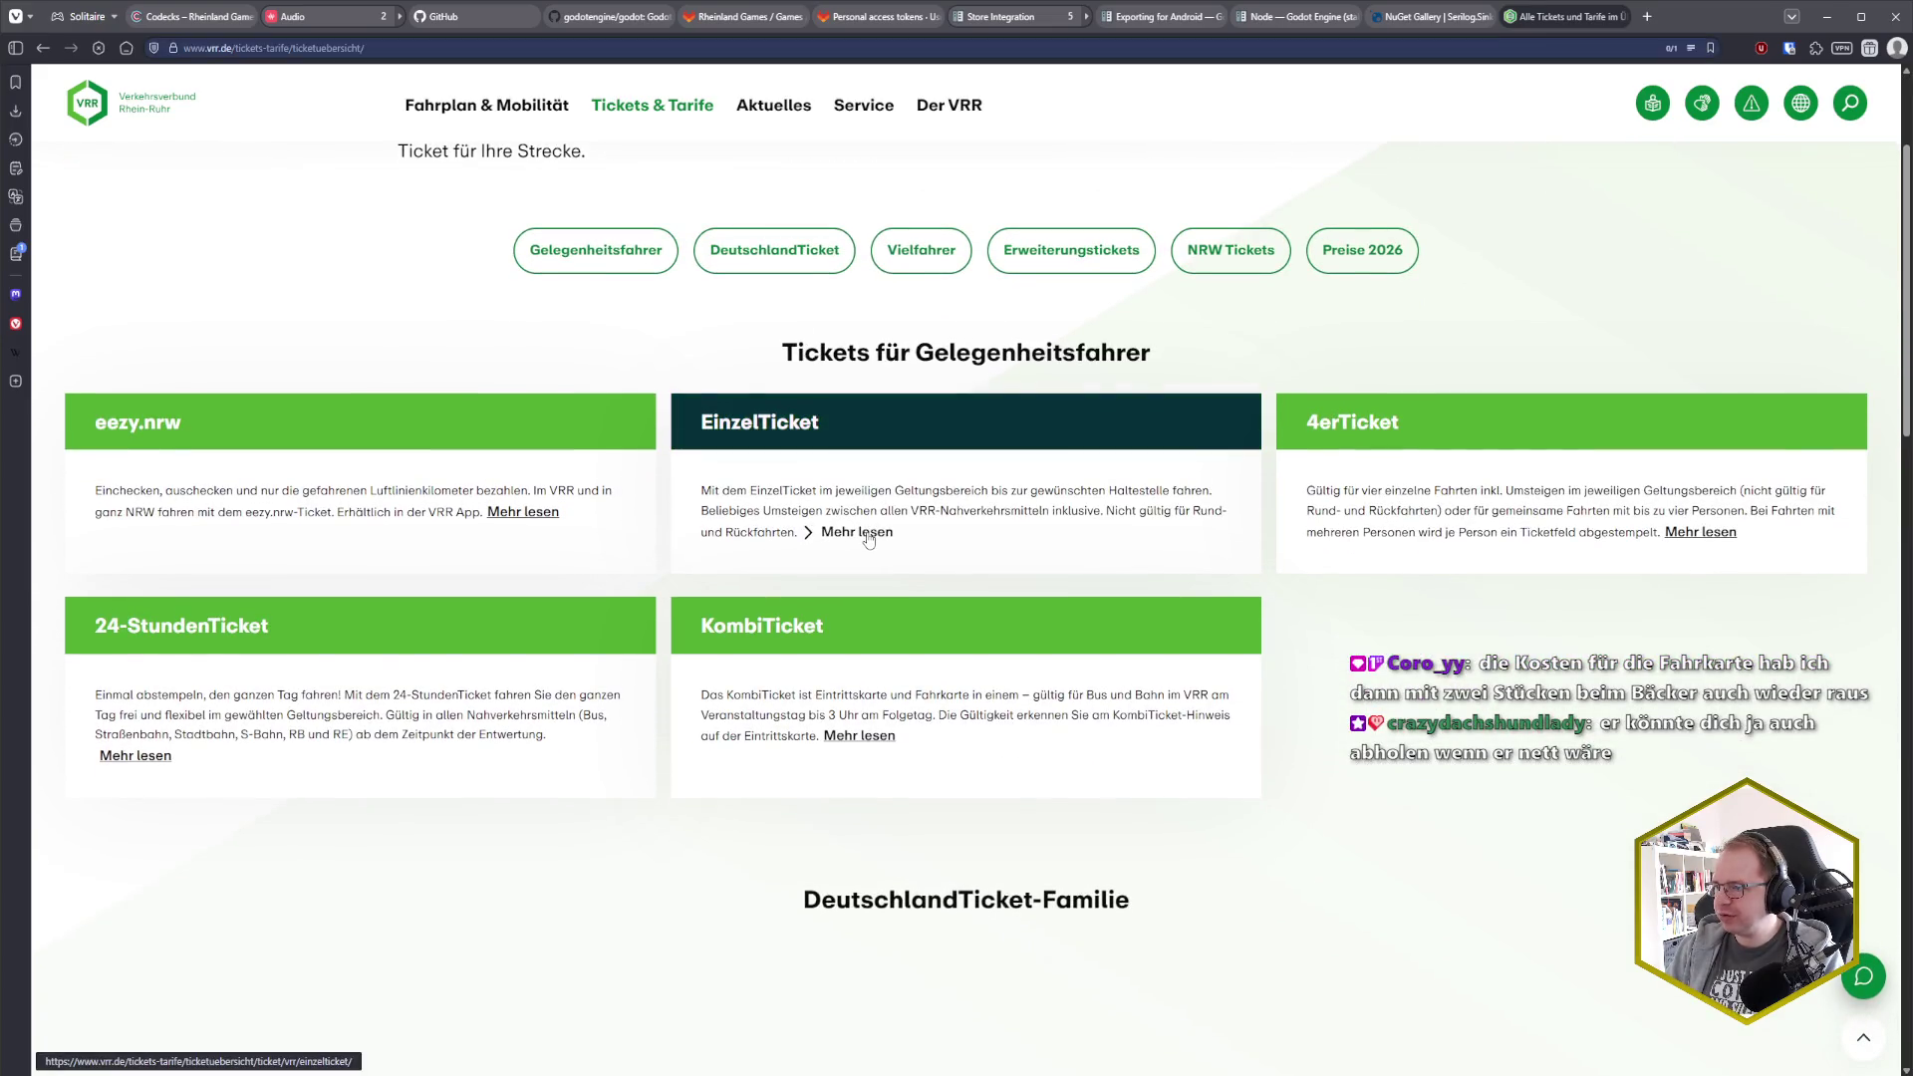
Review the Ticketpreise: 7,80 € Preisstufe B, the children's Preisstufe B row, and 3,80 € Preisstufe A
scroll(867, 532, down, 2)
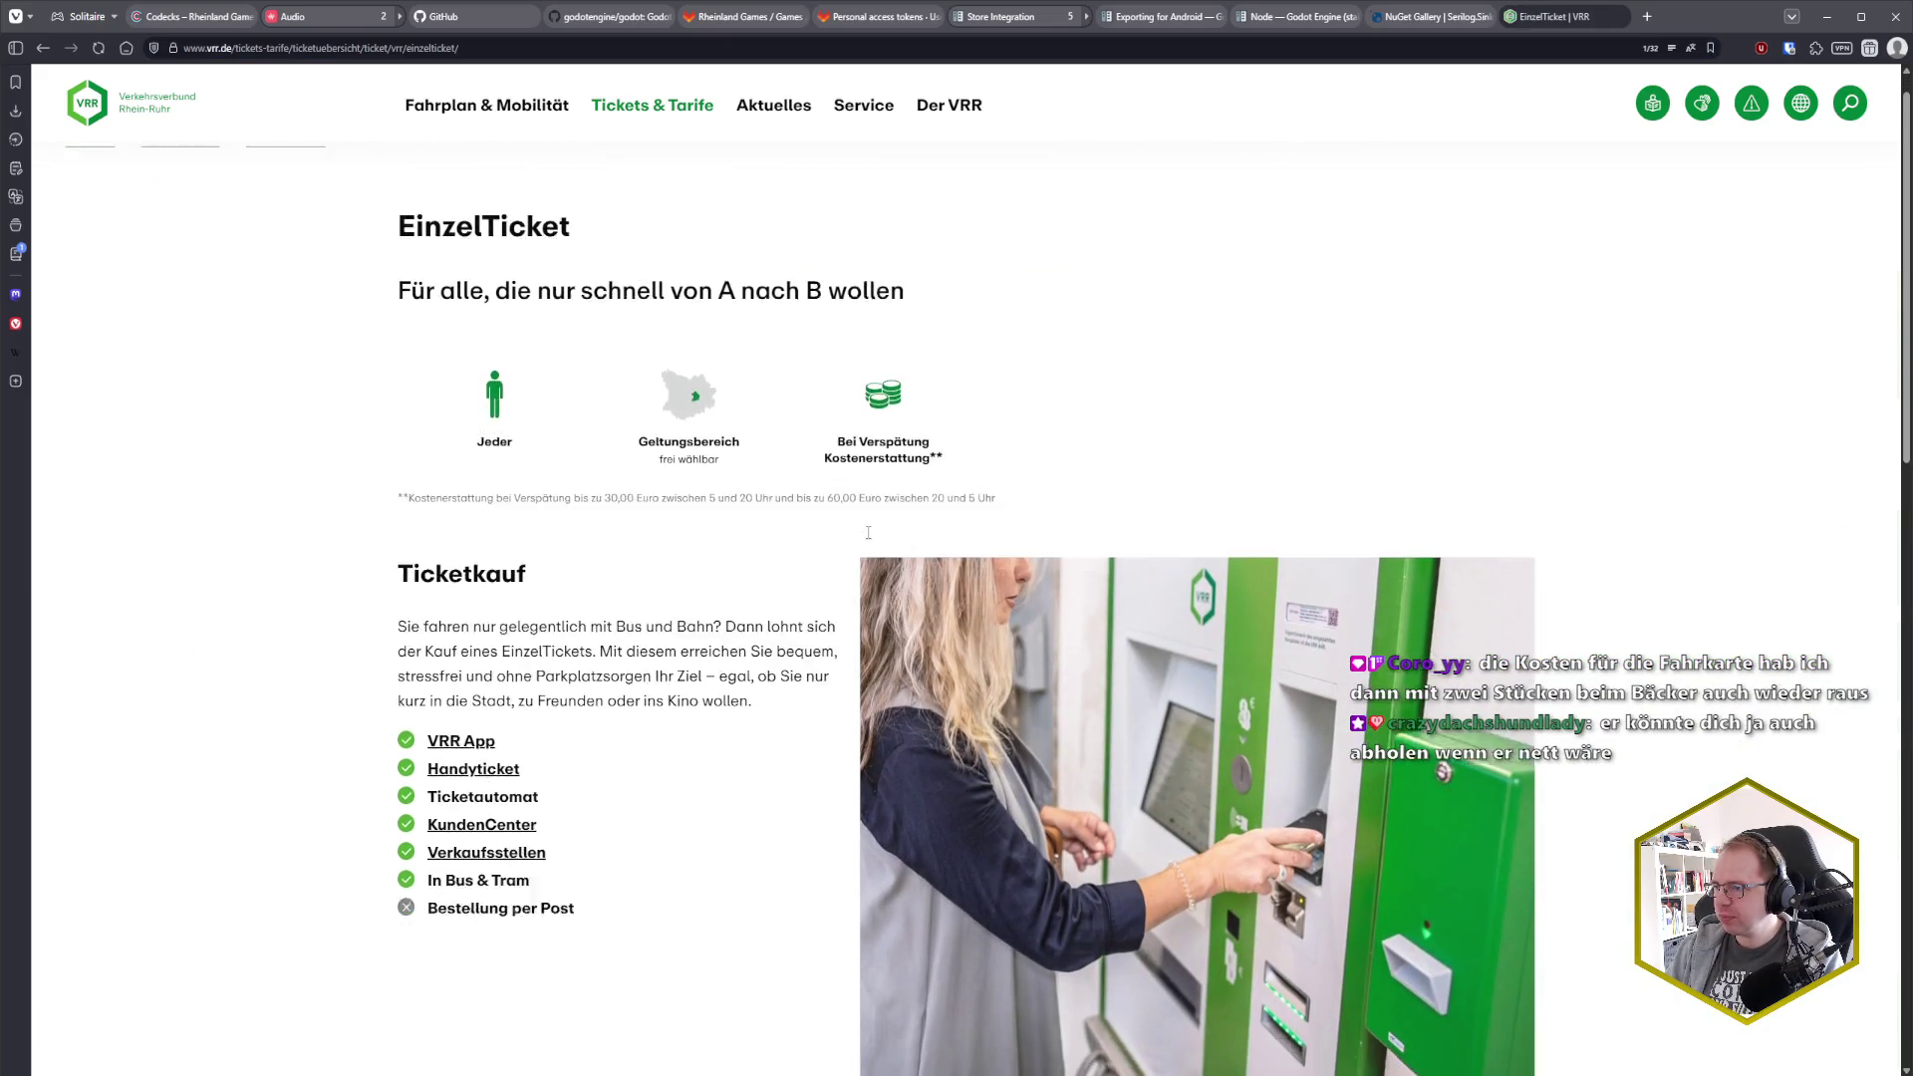
scroll(868, 532, down, 10)
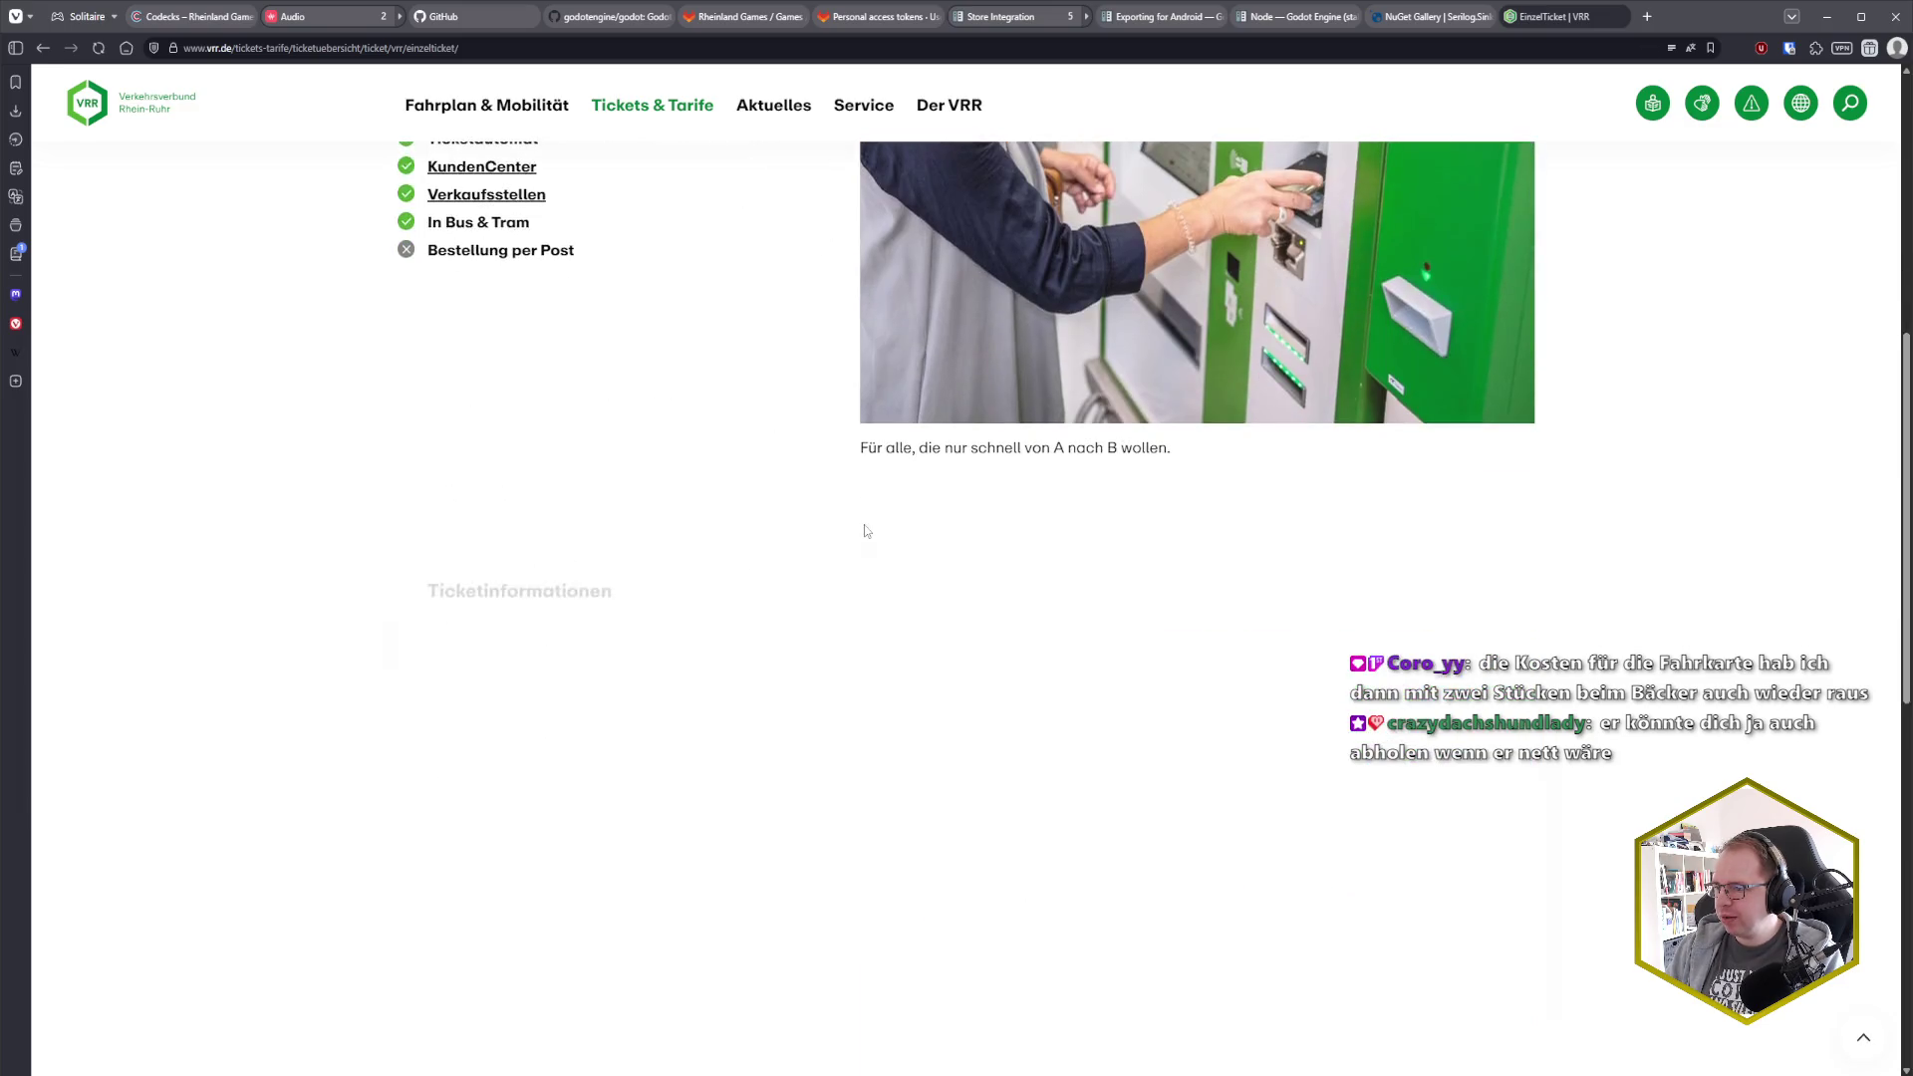
scroll(865, 531, down, 4)
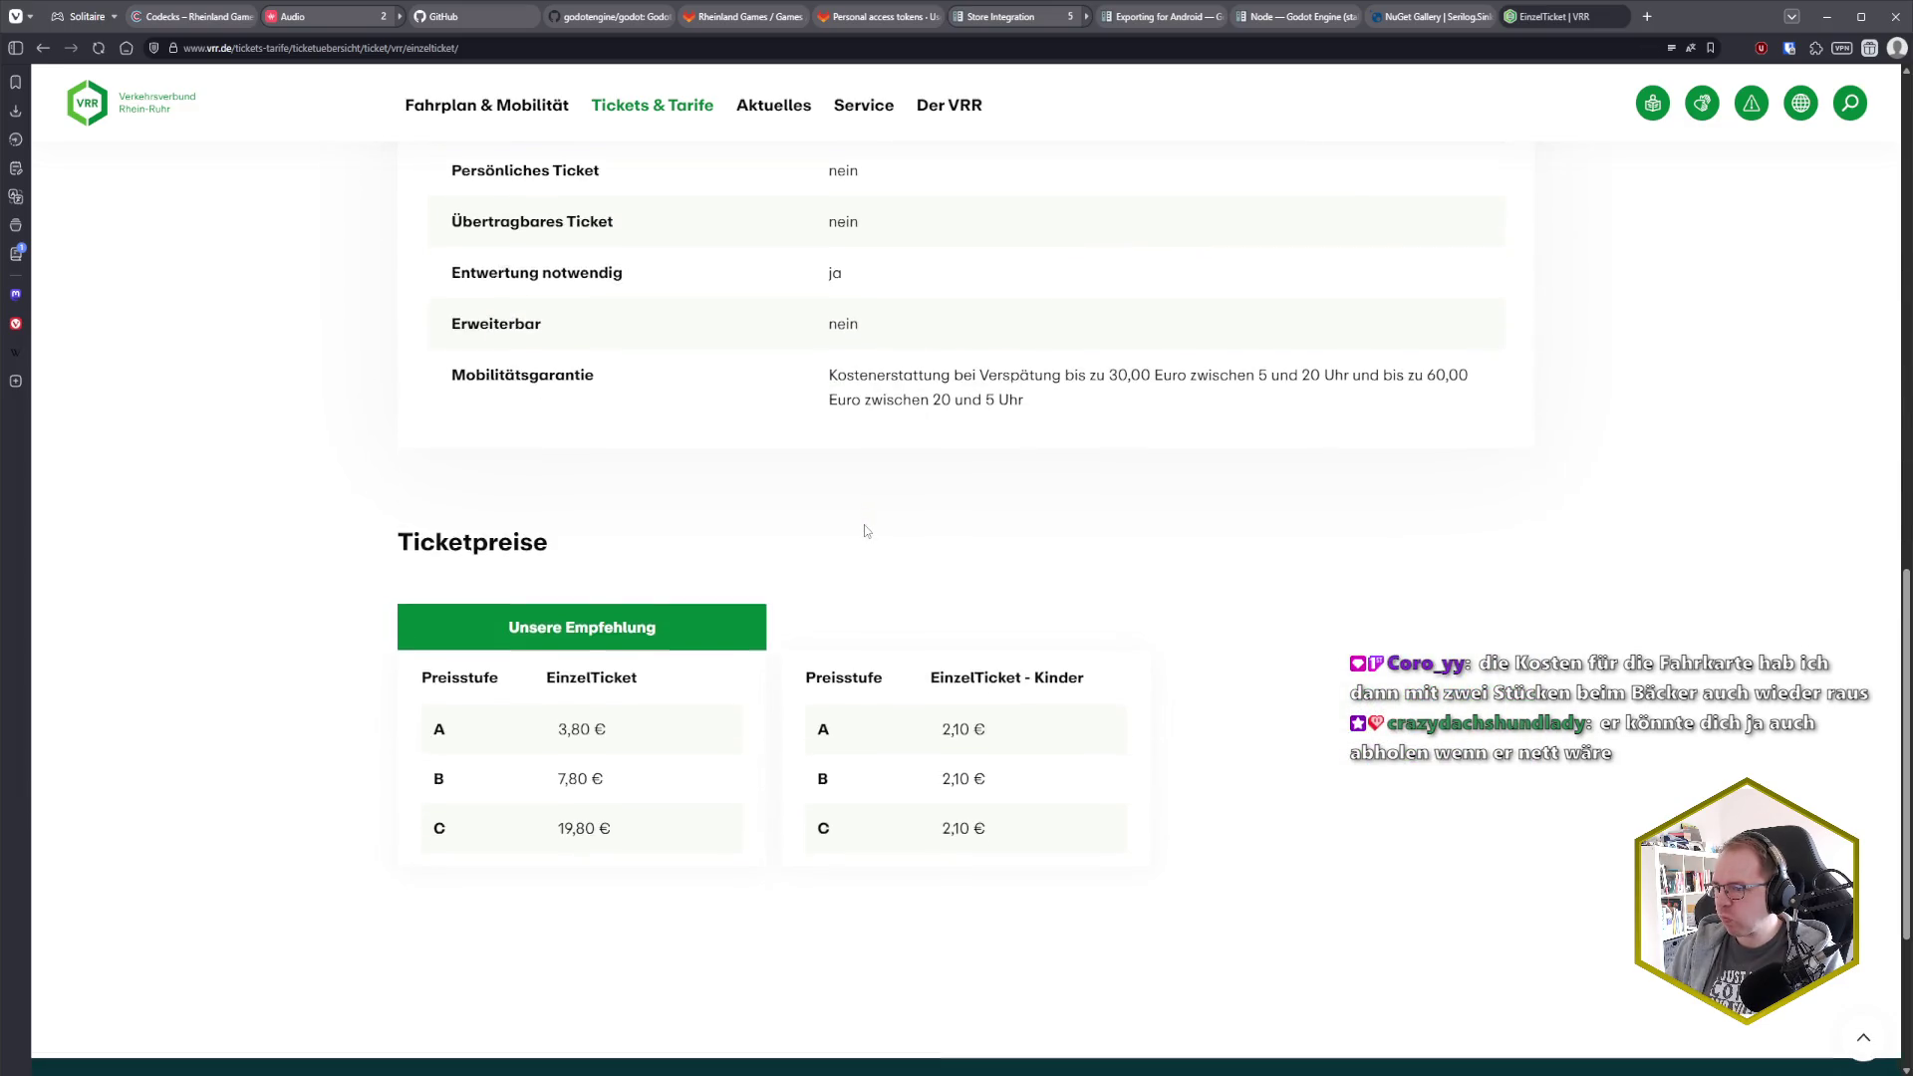
double_click(579, 651)
click(631, 655)
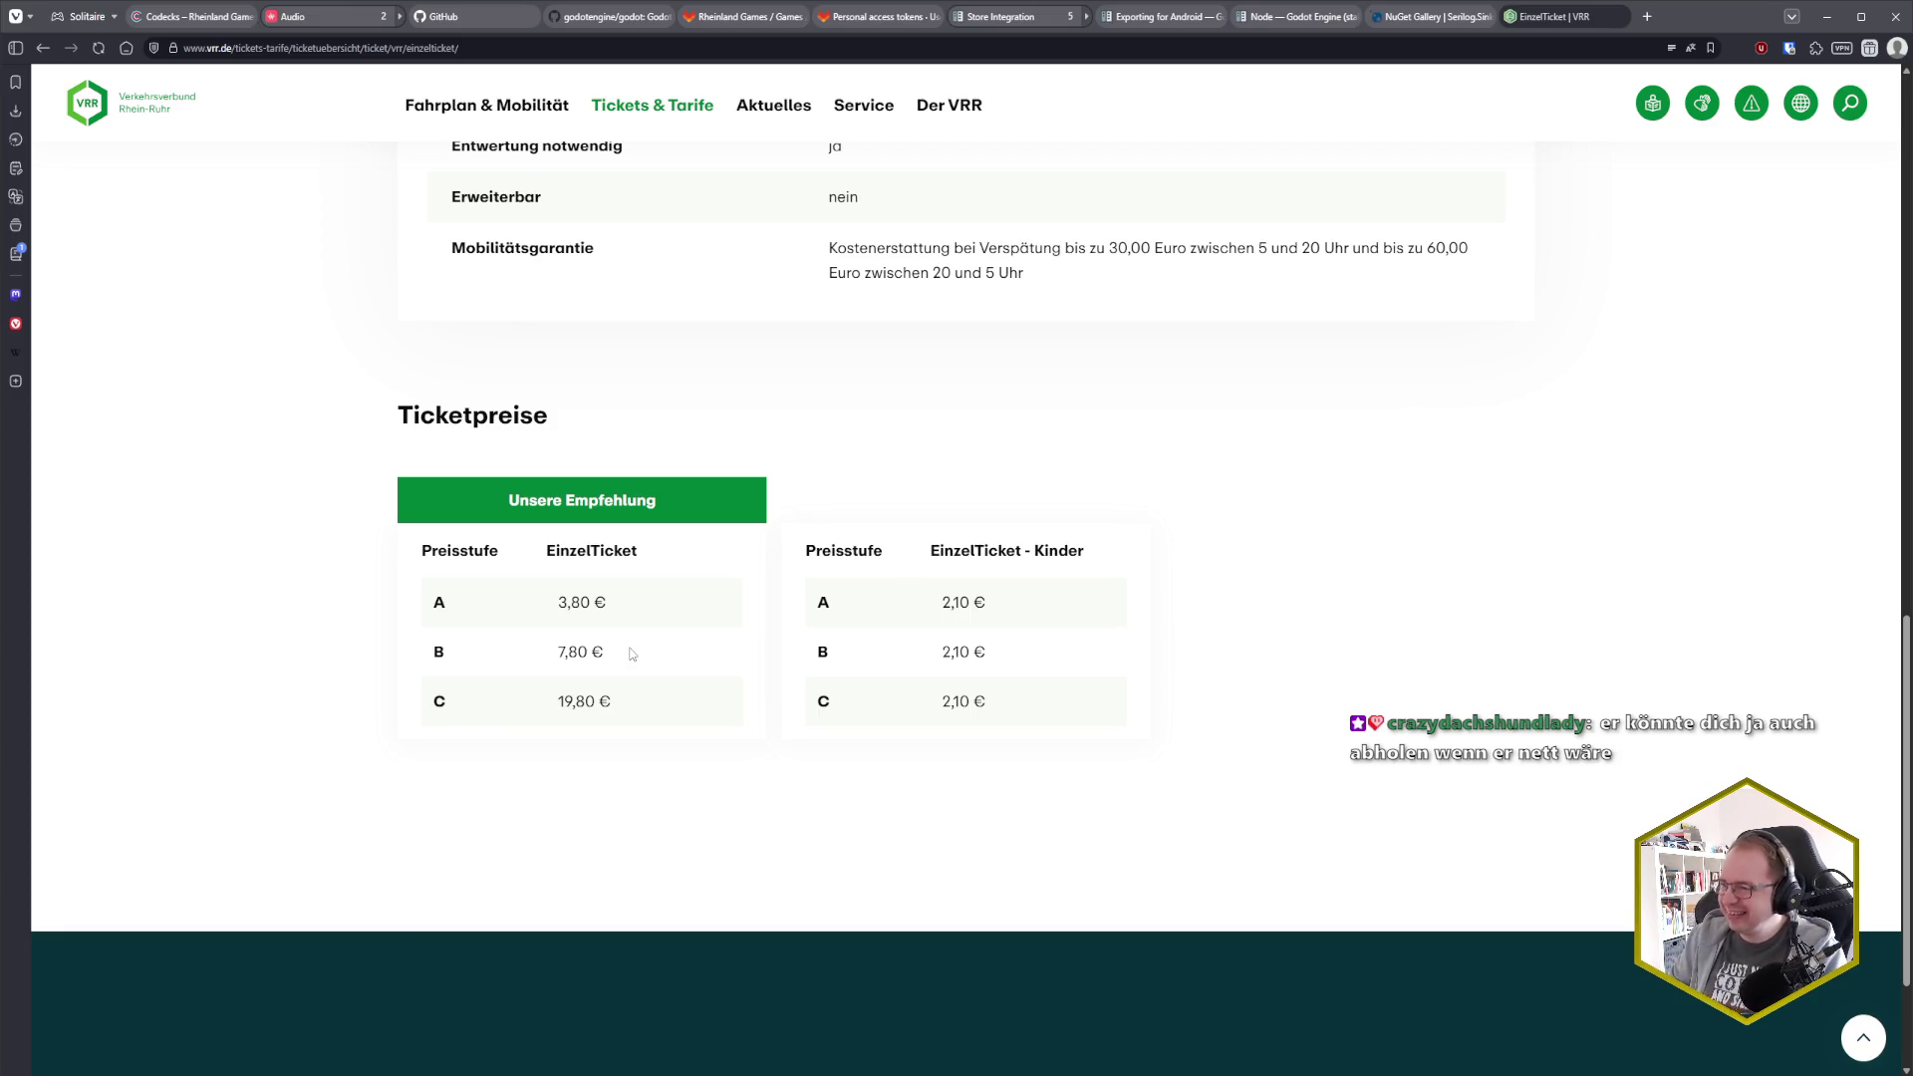
triple_click(1081, 649)
click(1084, 650)
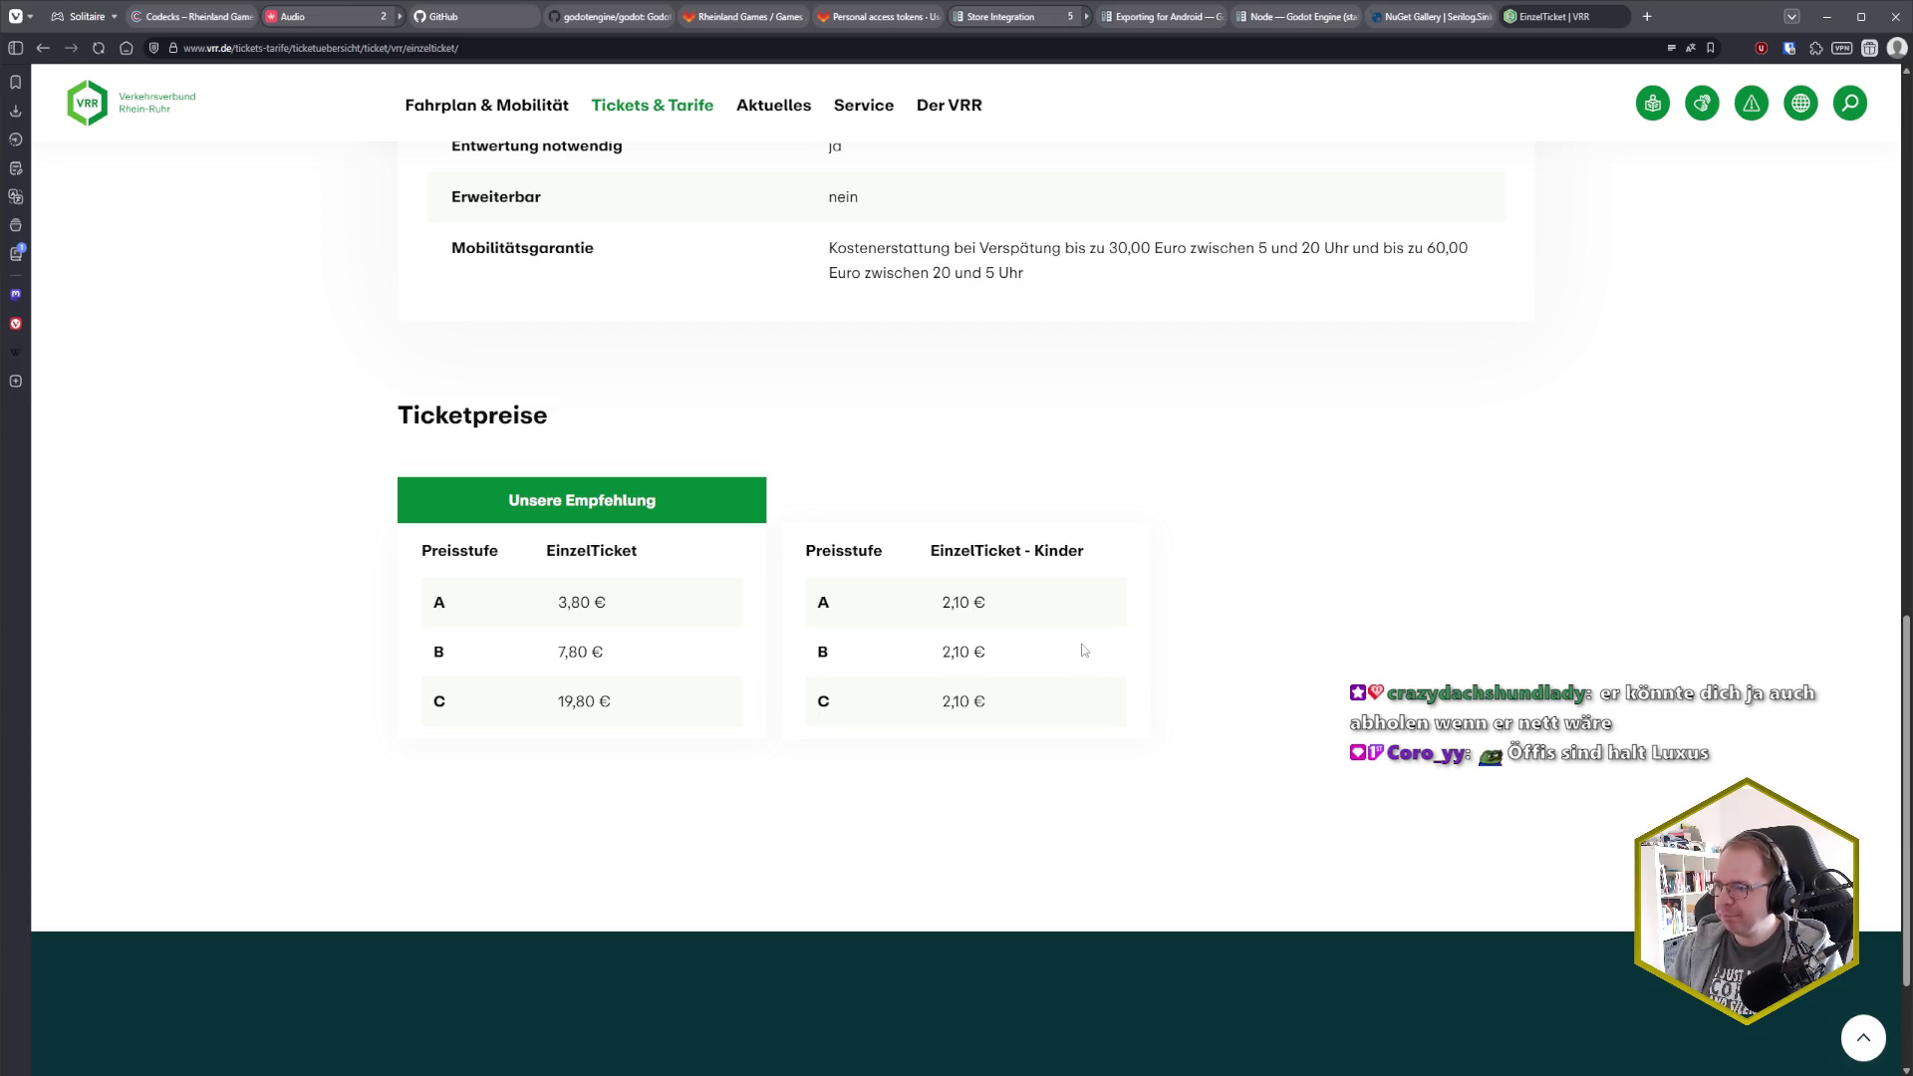
drag(545, 605, 642, 604)
click(642, 603)
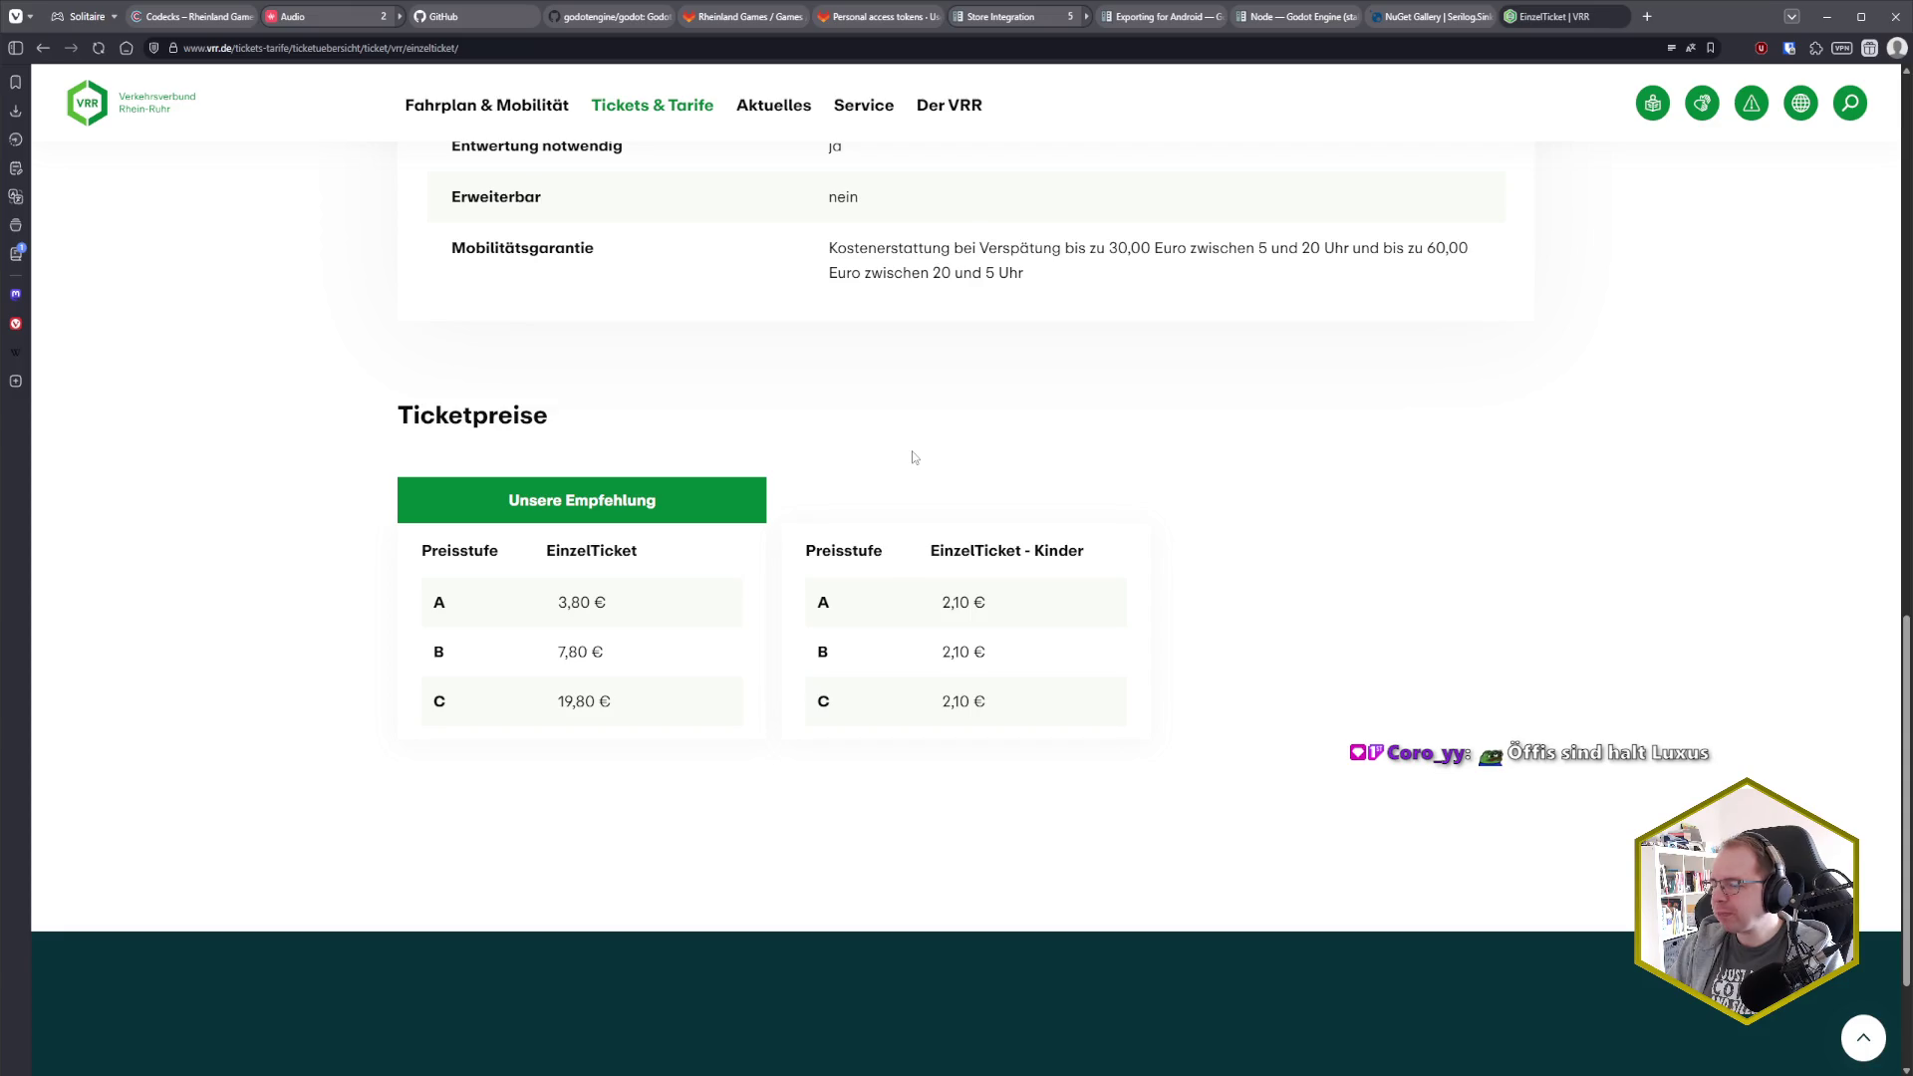
Scroll back up and open the eezy.nrw ticket page
scroll(915, 457, up, 4)
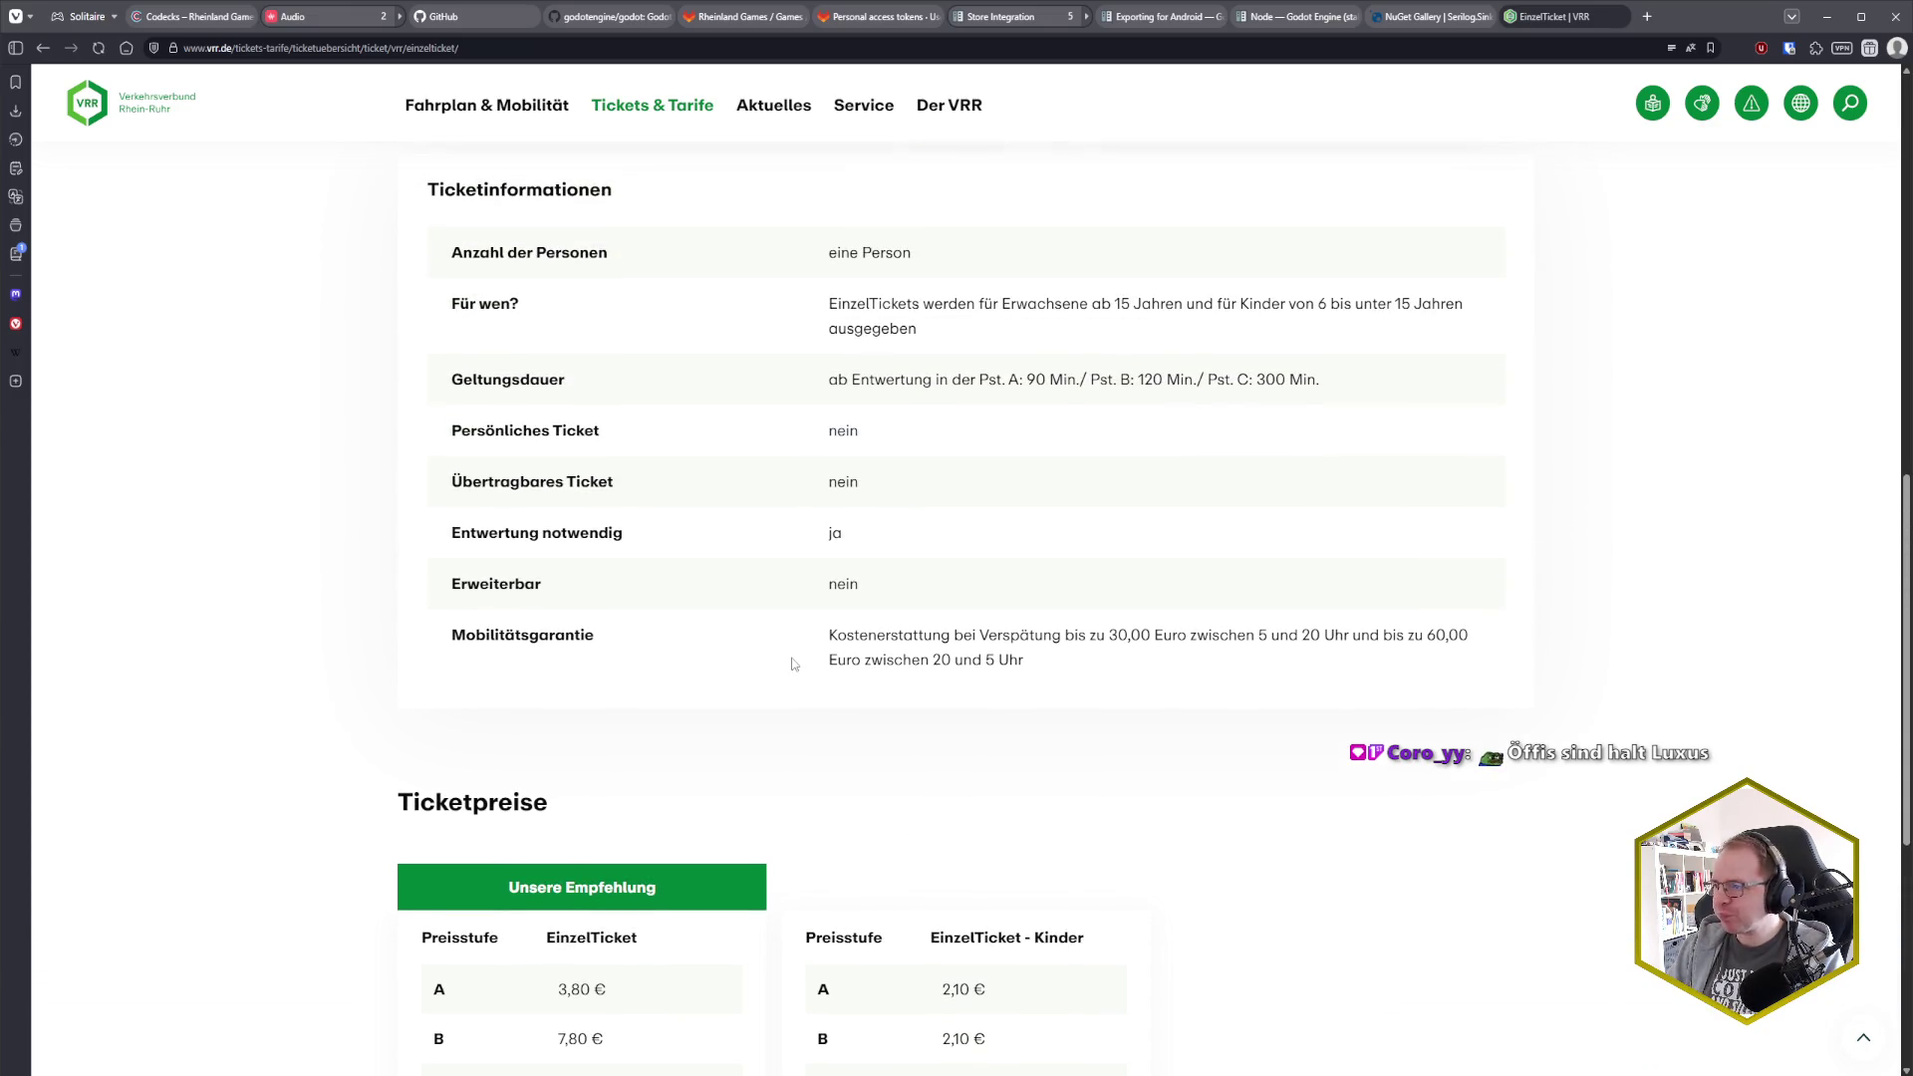
scroll(794, 664, up, 4)
scroll(794, 663, up, 6)
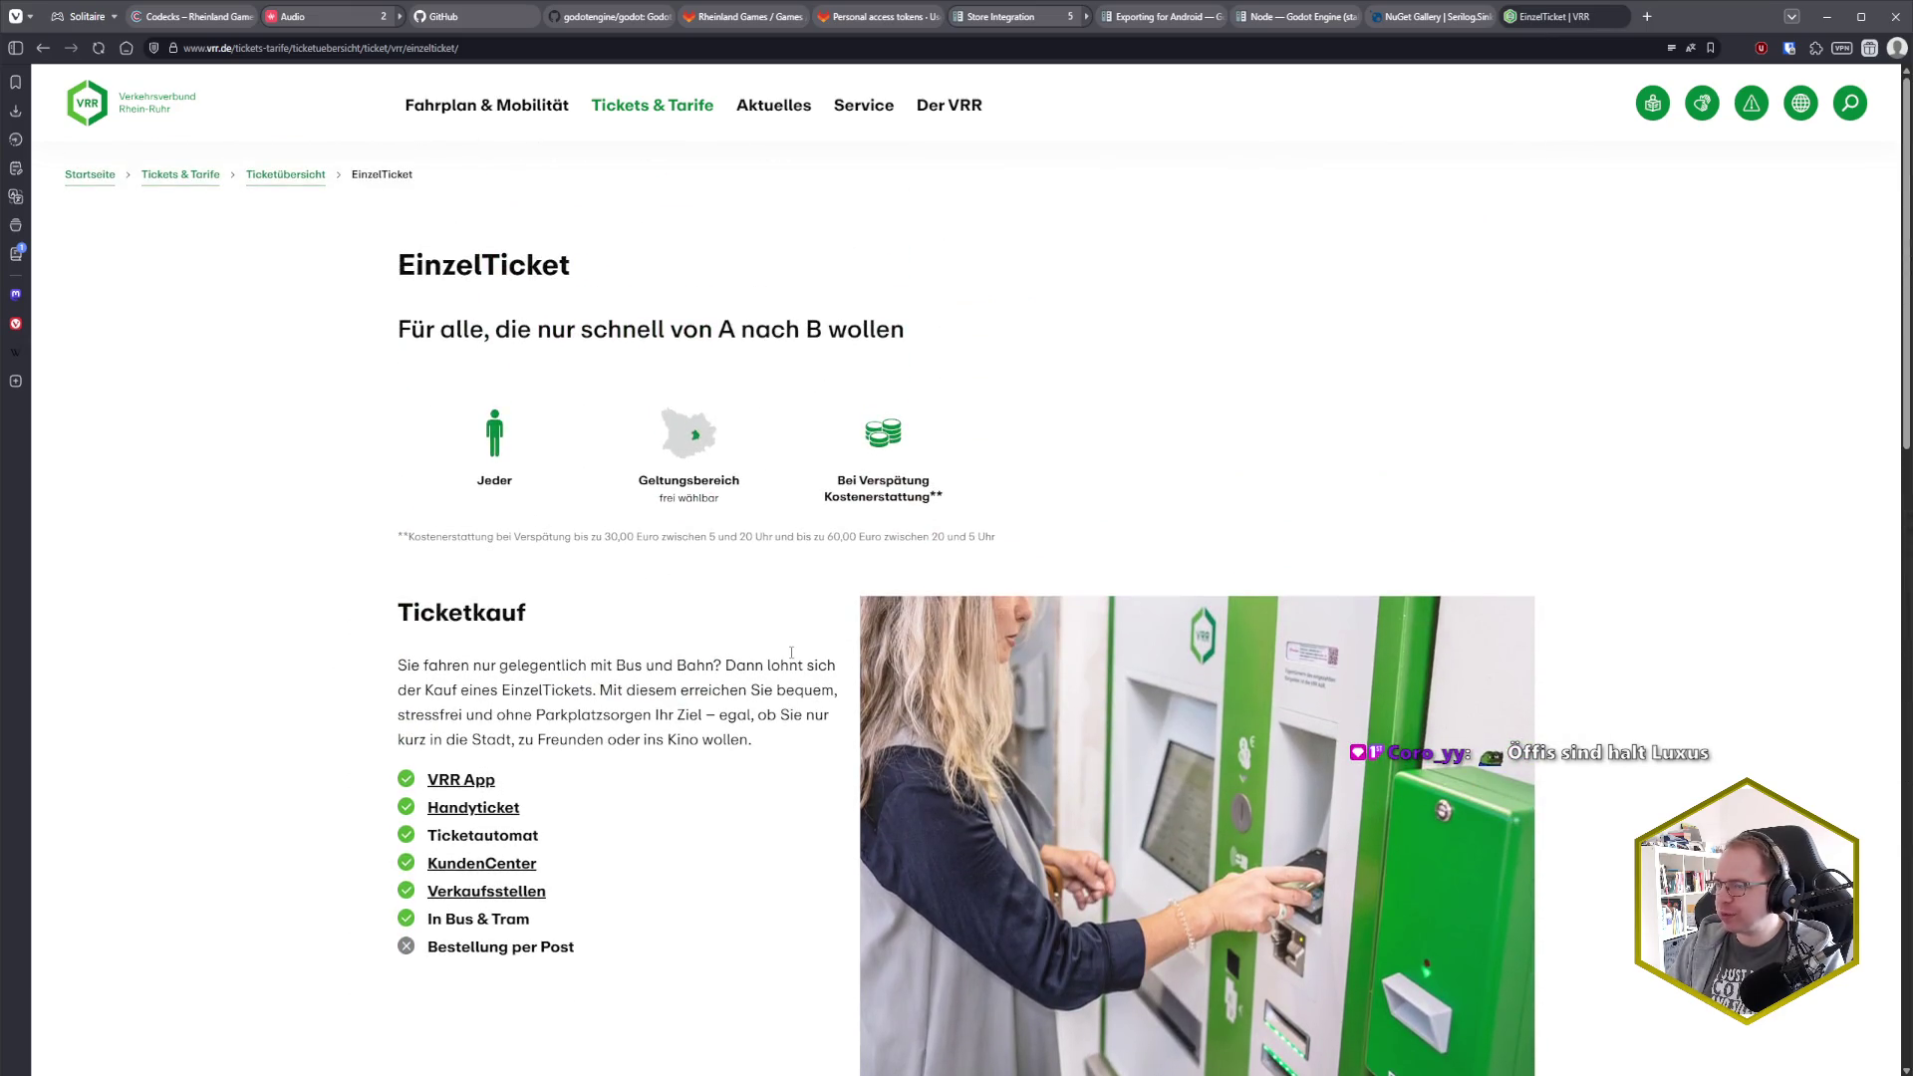
scroll(791, 652, down, 15)
scroll(769, 590, up, 2)
scroll(739, 600, up, 12)
mouse_move(688, 157)
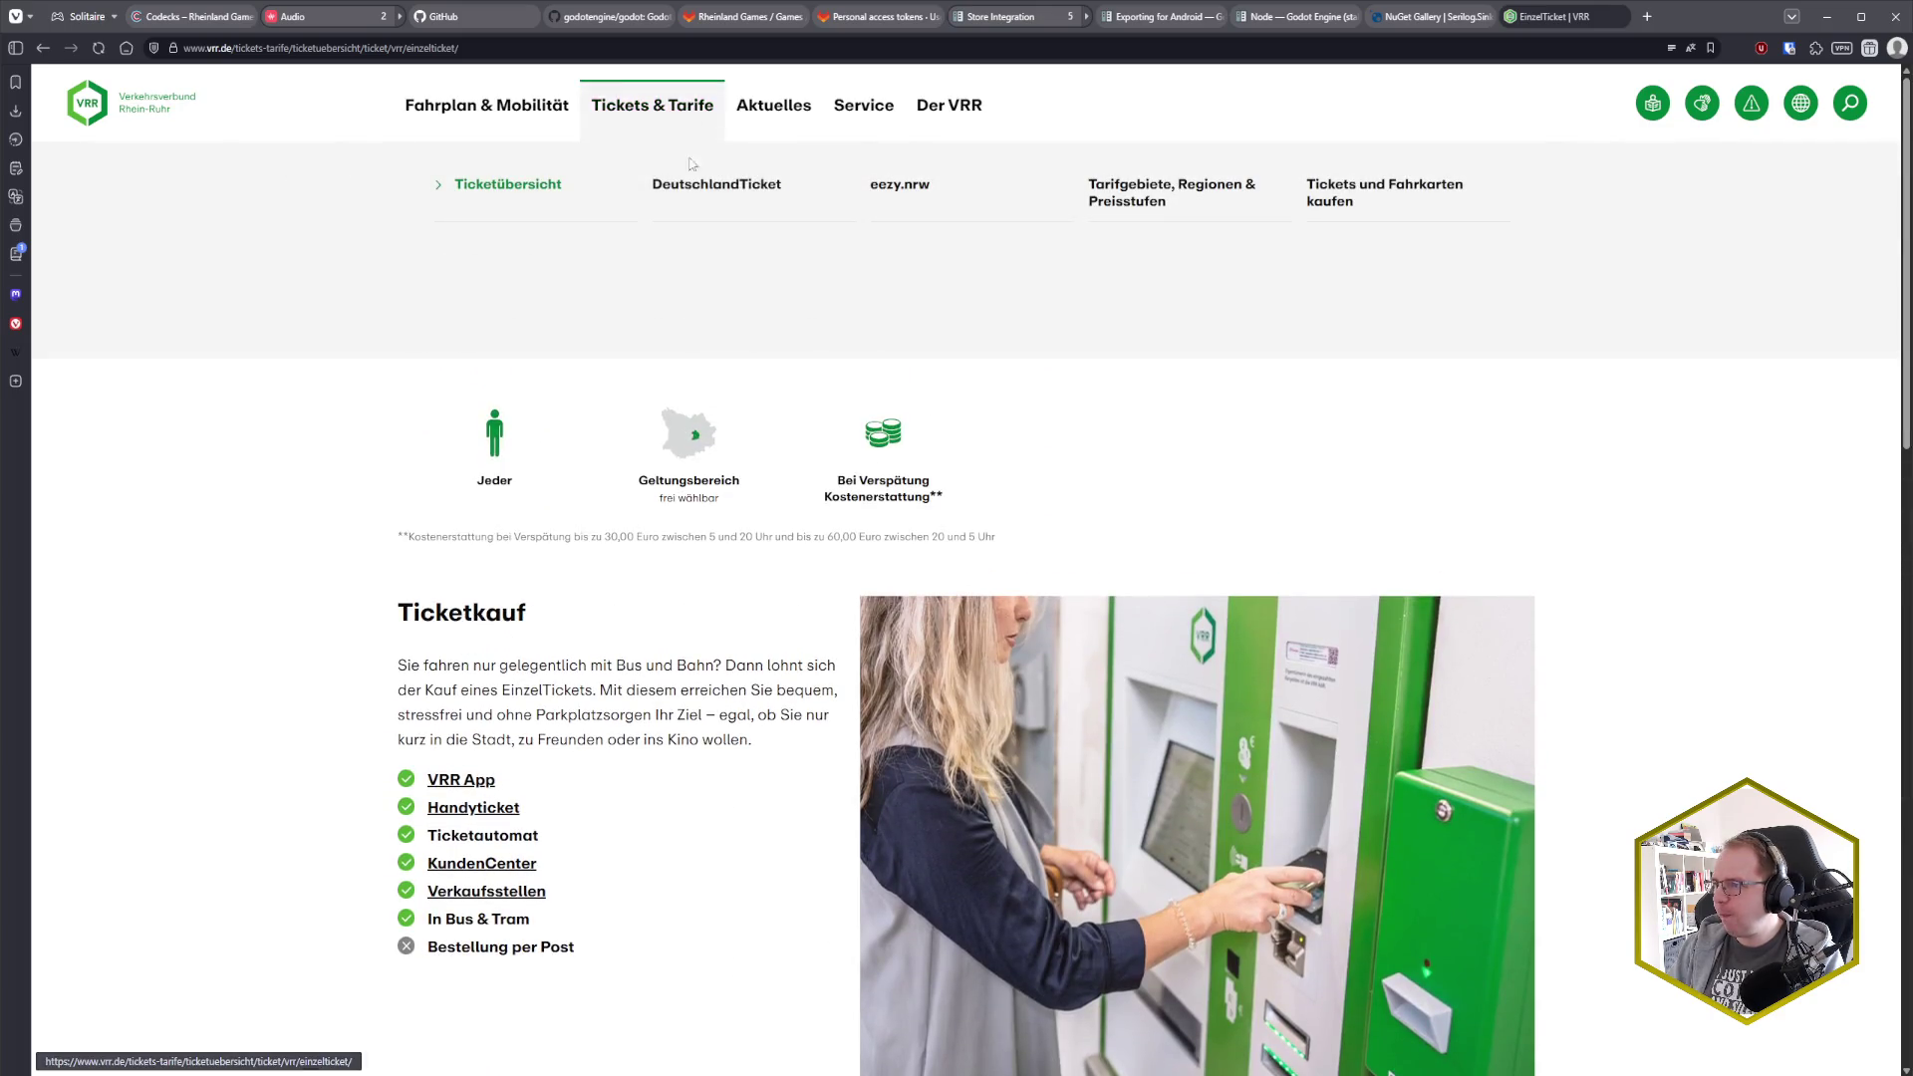
click(918, 193)
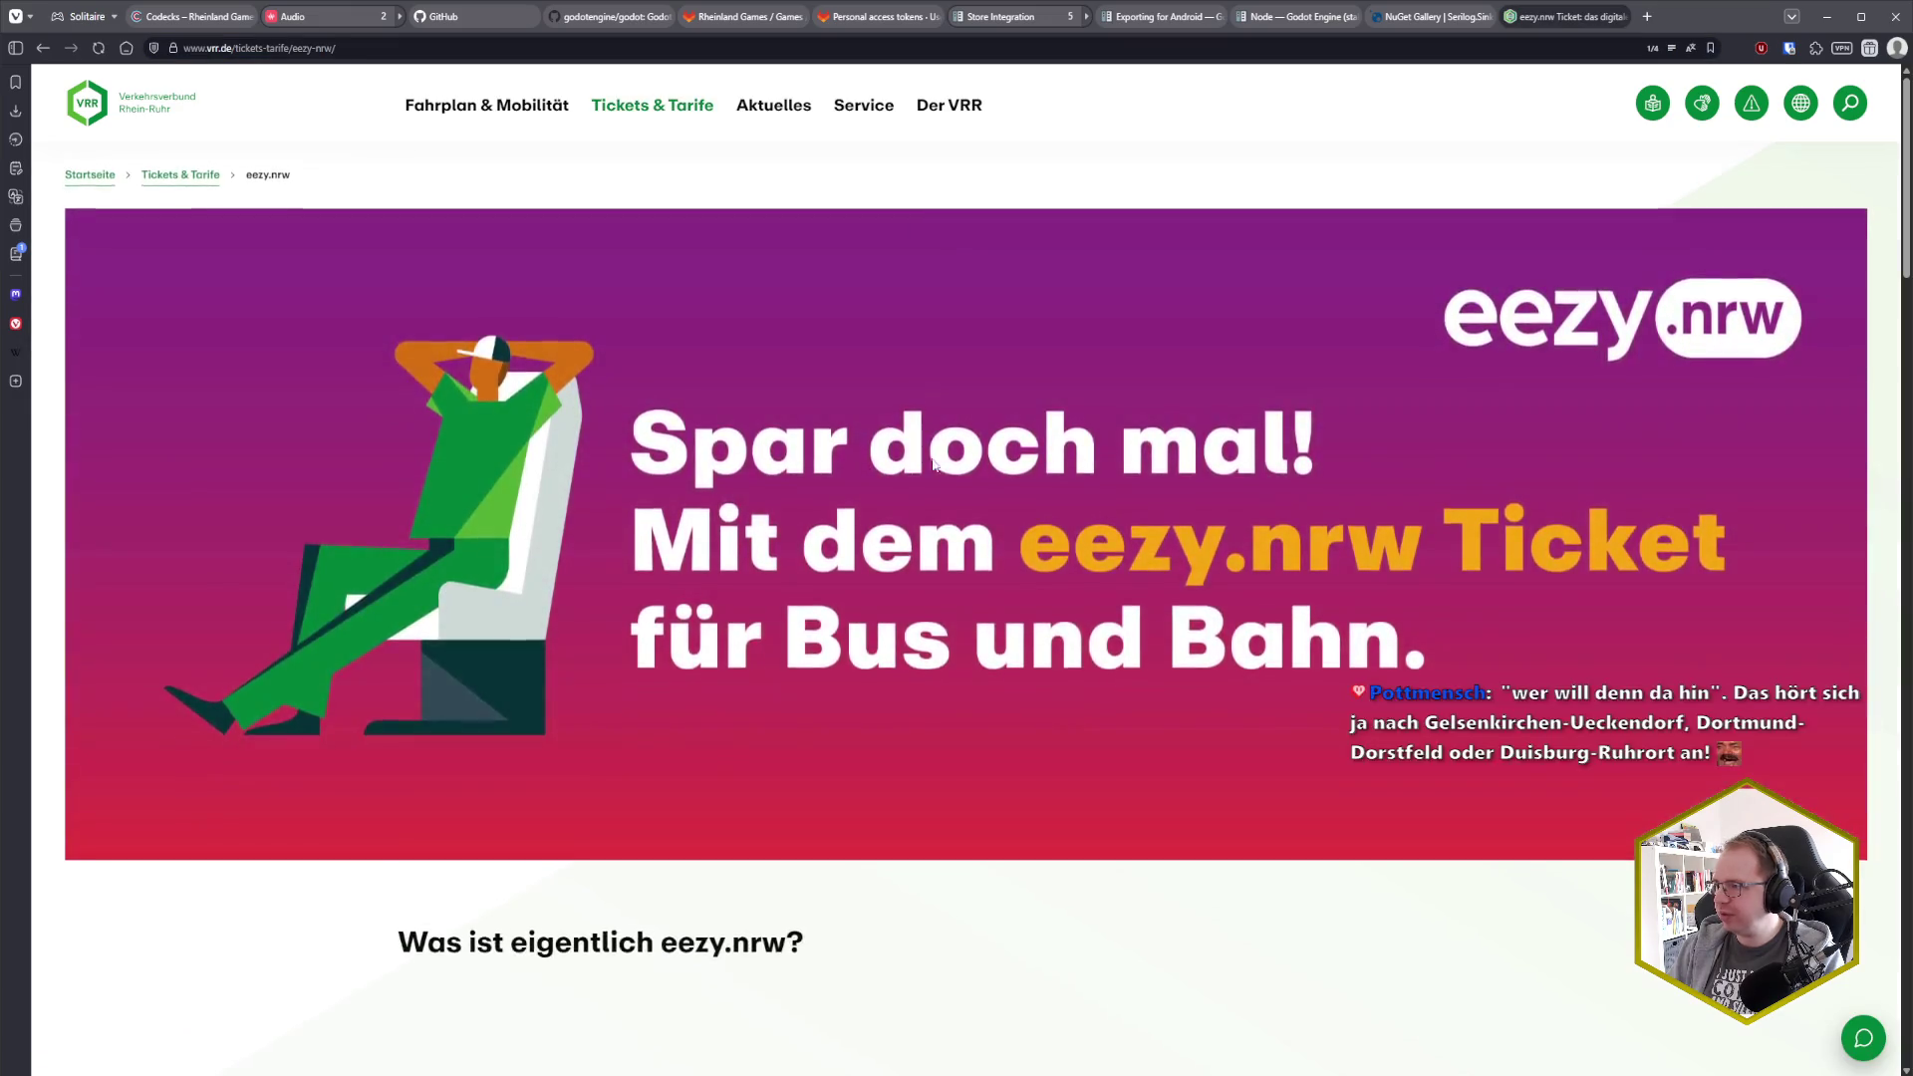
Go to Ticketübersicht under Tickets & Tarife to show 'Alle Tickets und Tarife im Überblick'
scroll(936, 491, down, 5)
scroll(1089, 519, down, 5)
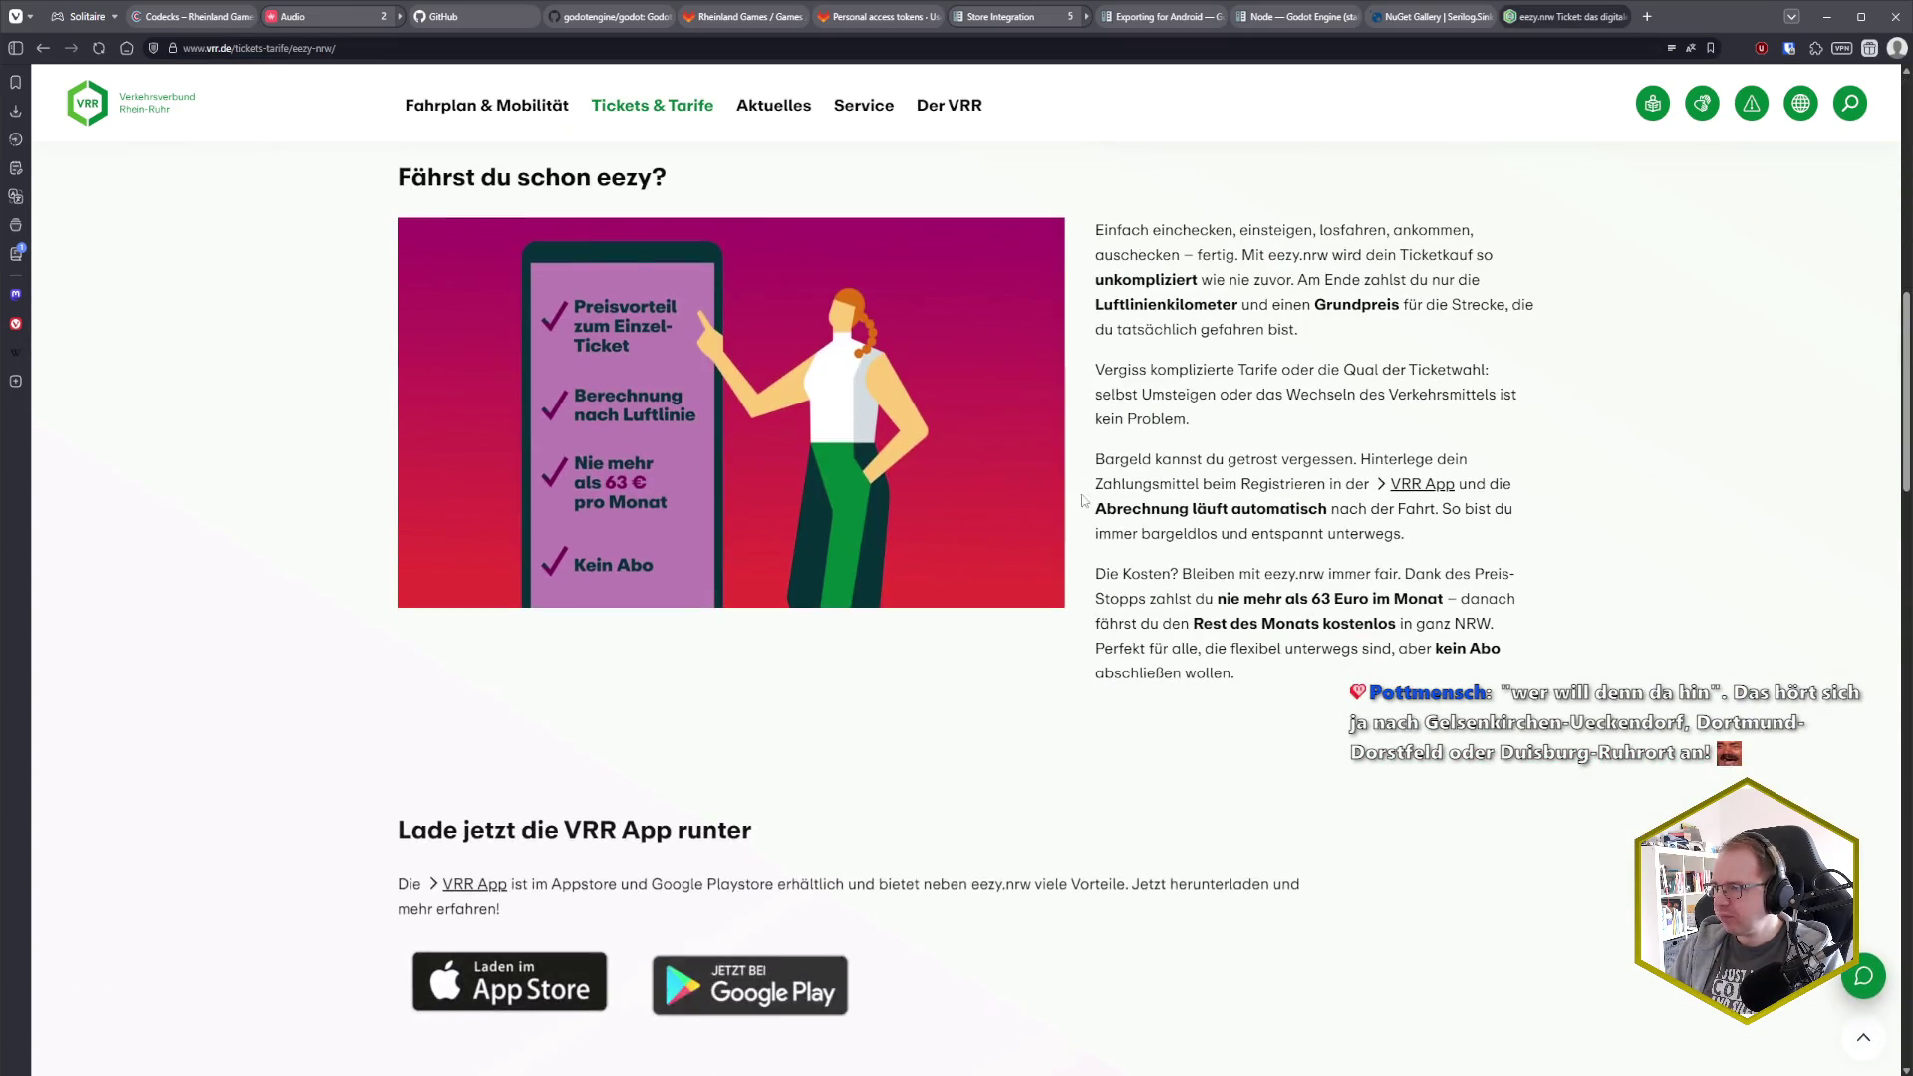
scroll(1089, 519, down, 7)
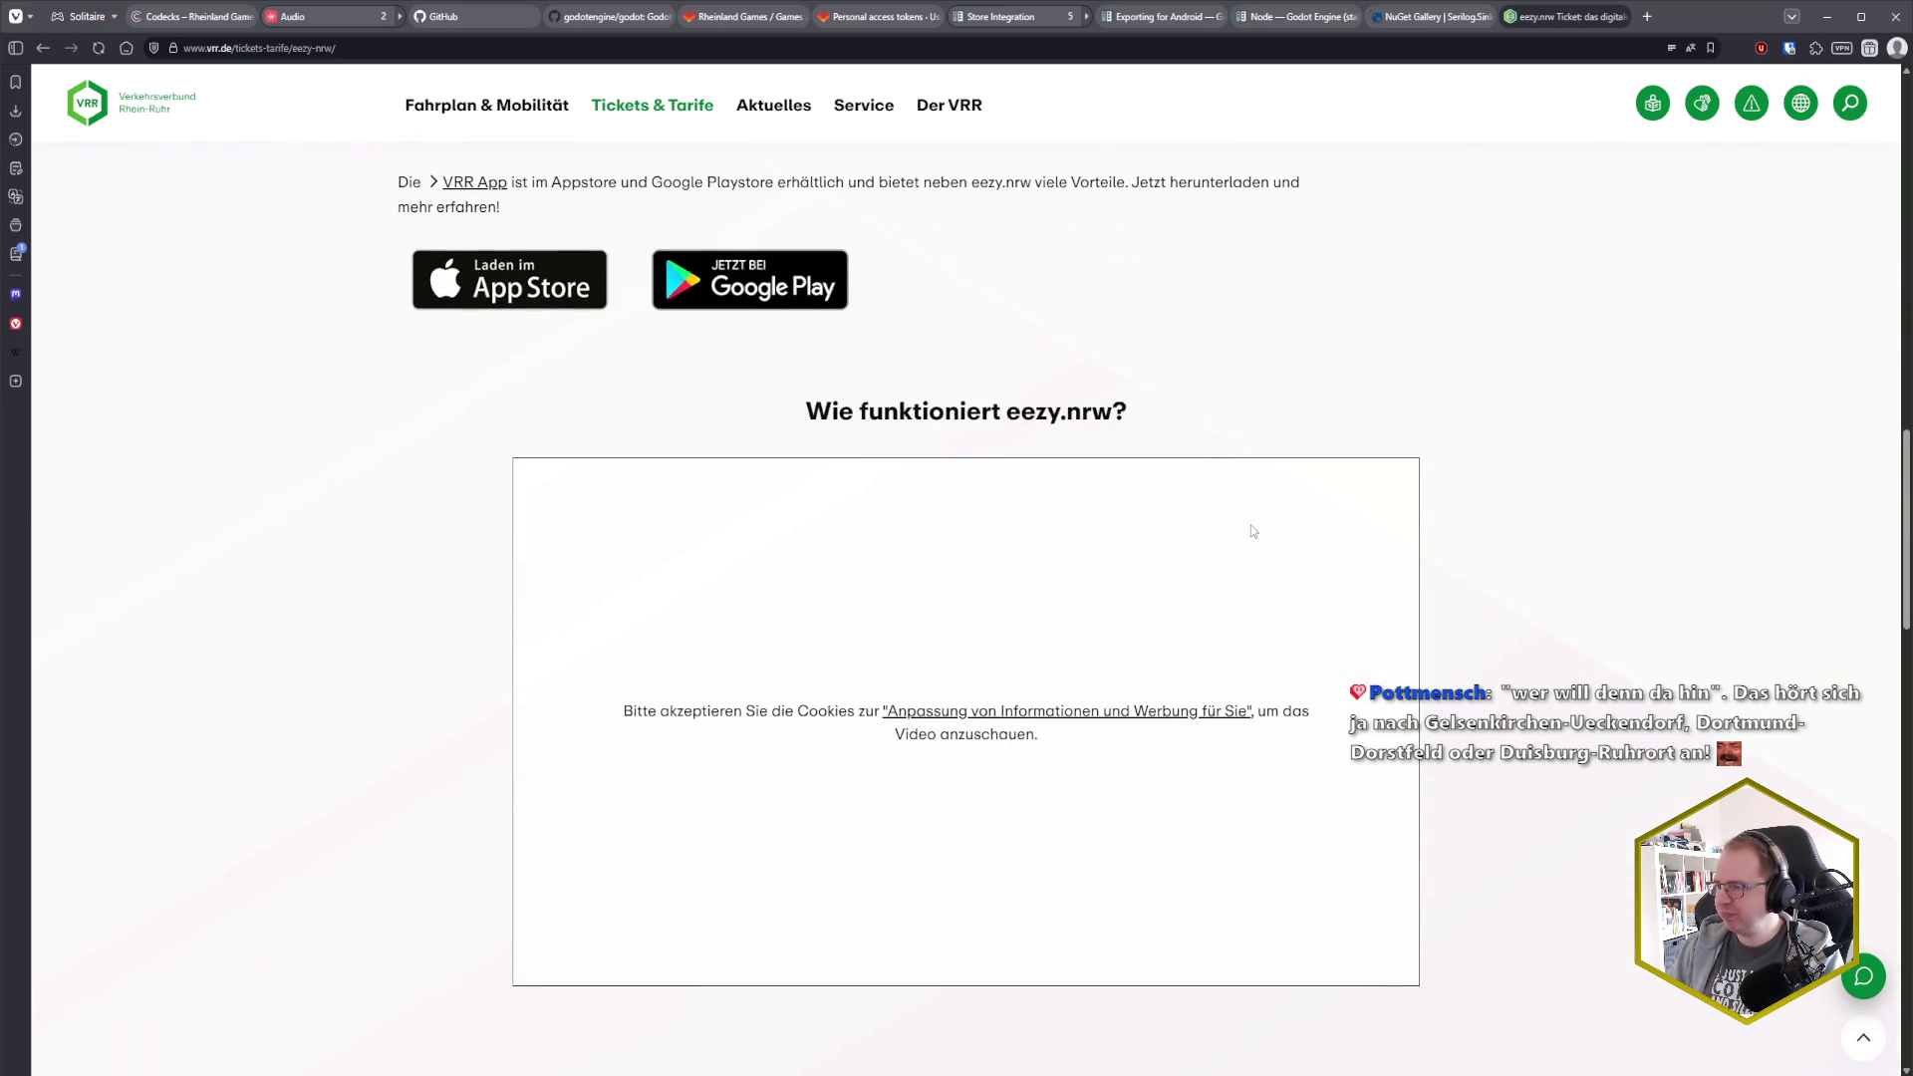
scroll(1379, 555, down, 5)
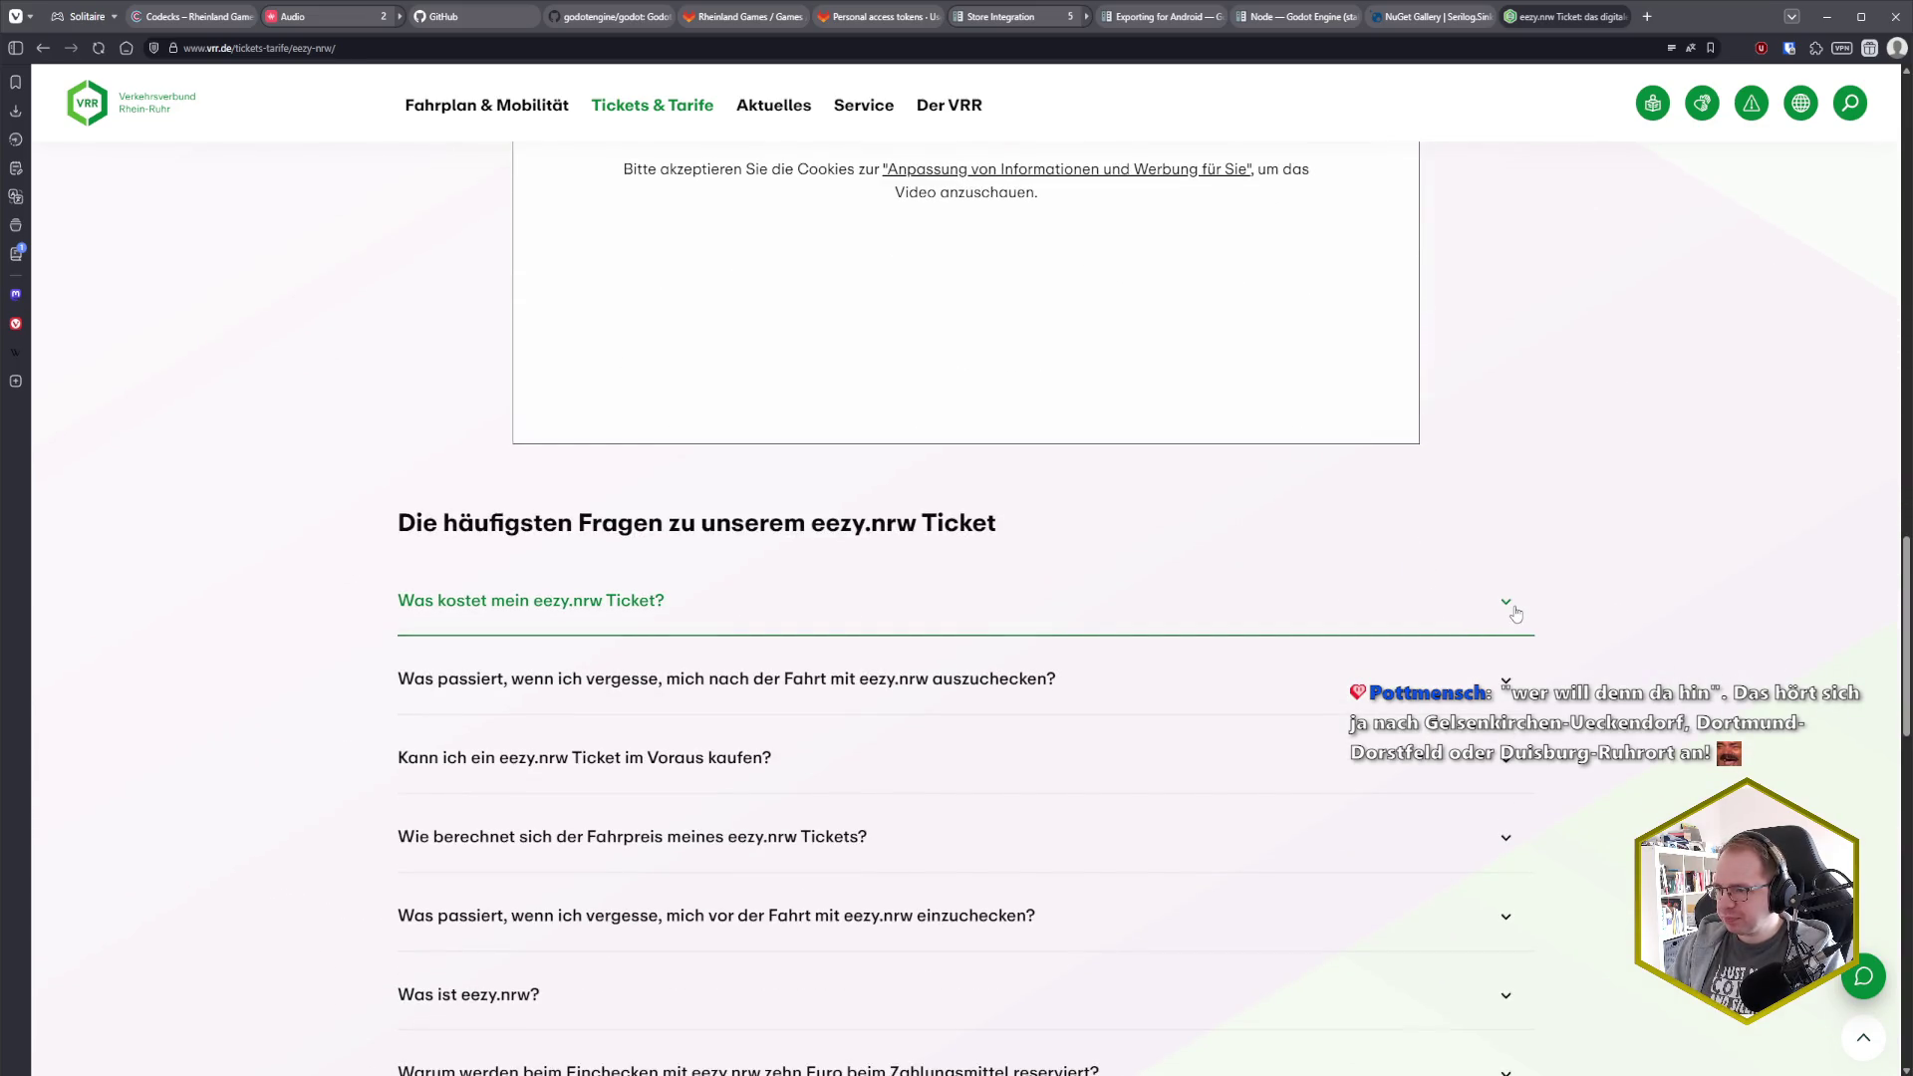
scroll(1509, 612, down, 3)
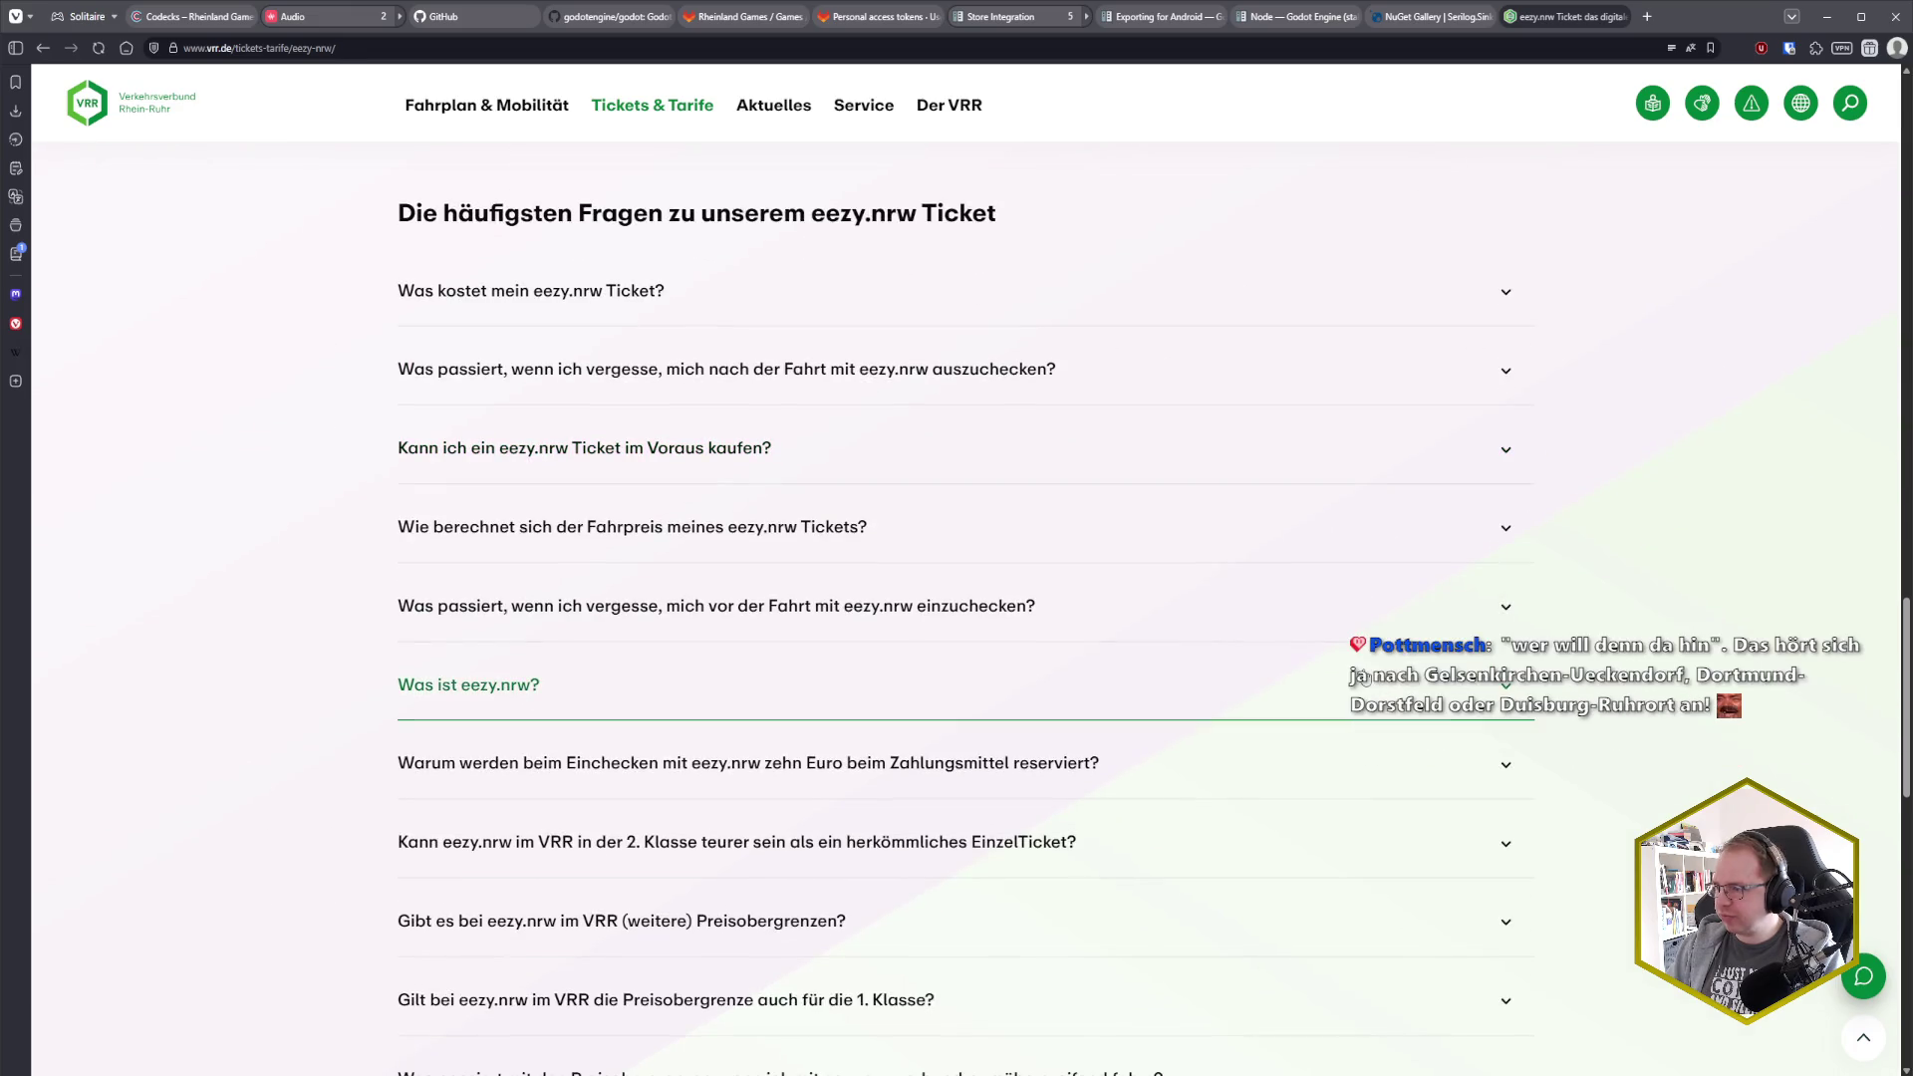
scroll(1213, 682, up, 20)
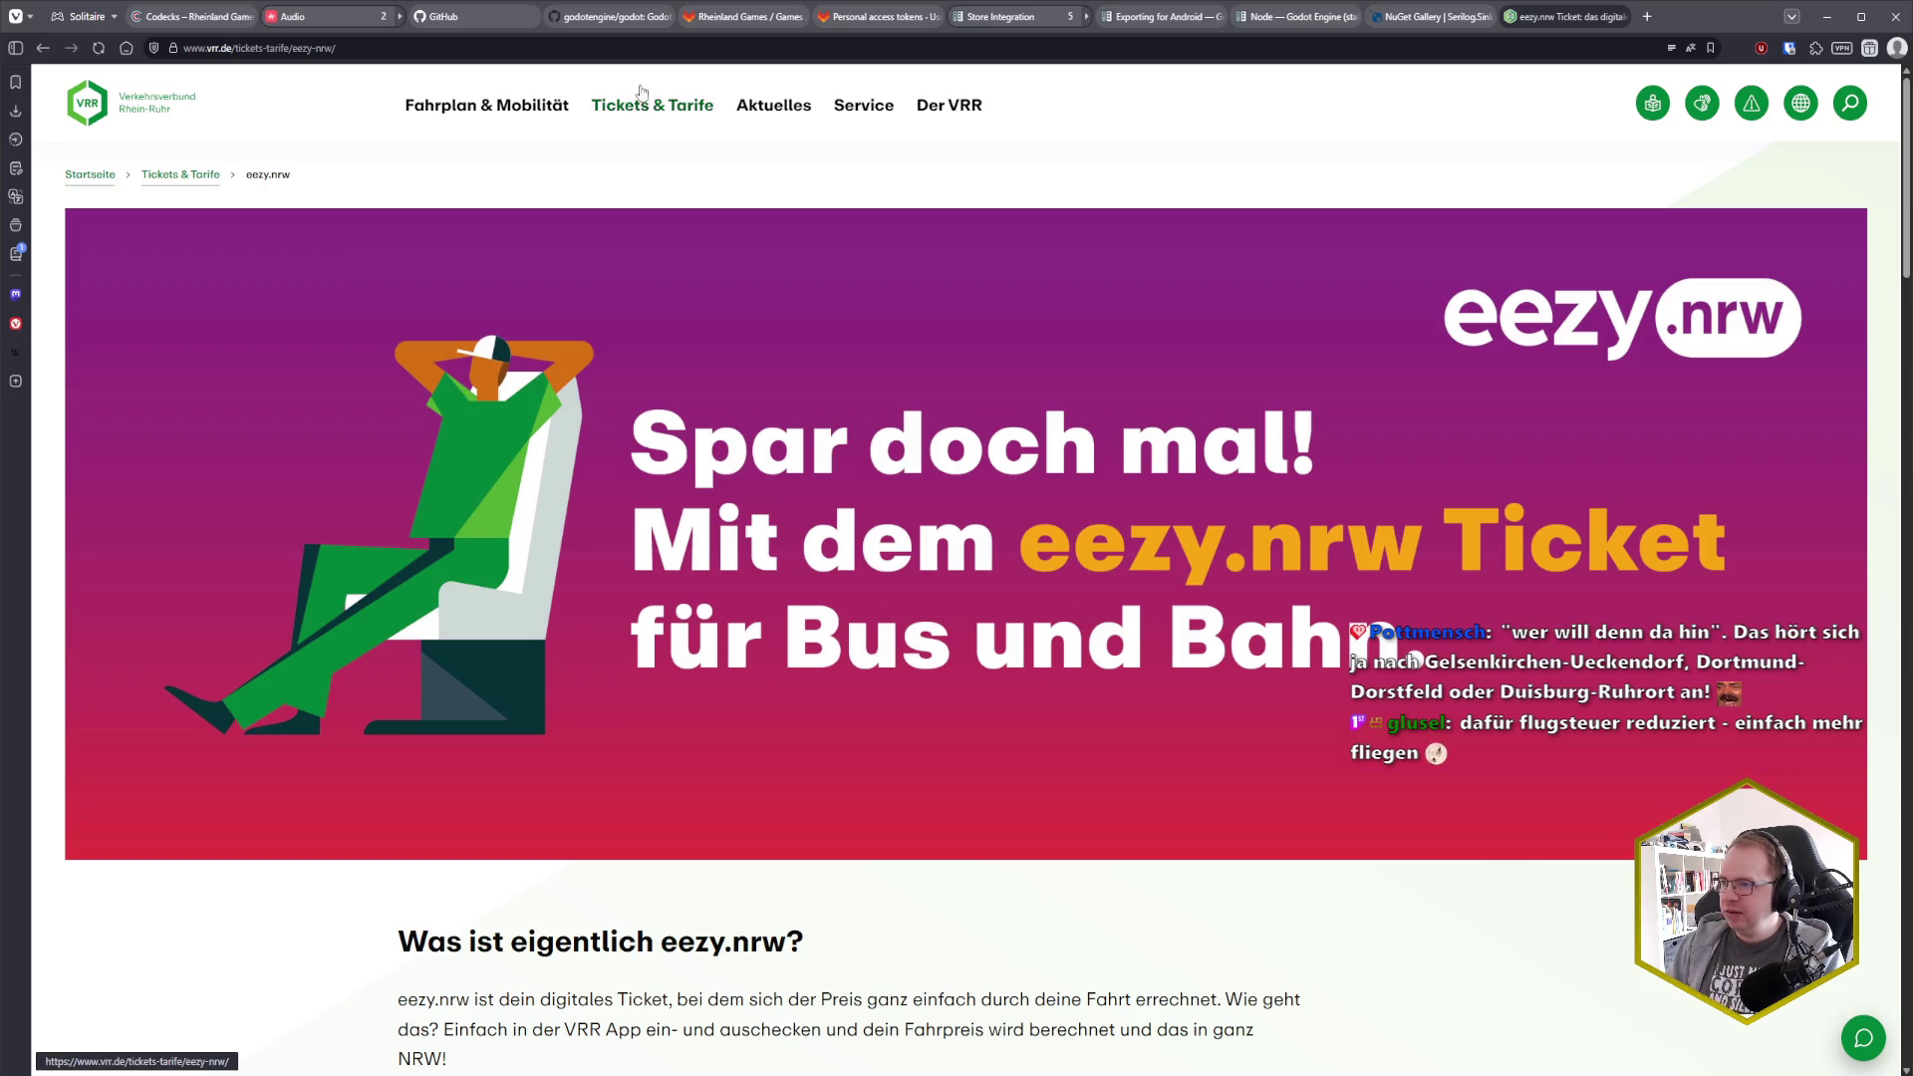
mouse_move(650, 108)
click(487, 184)
scroll(815, 593, down, 8)
scroll(815, 593, up, 6)
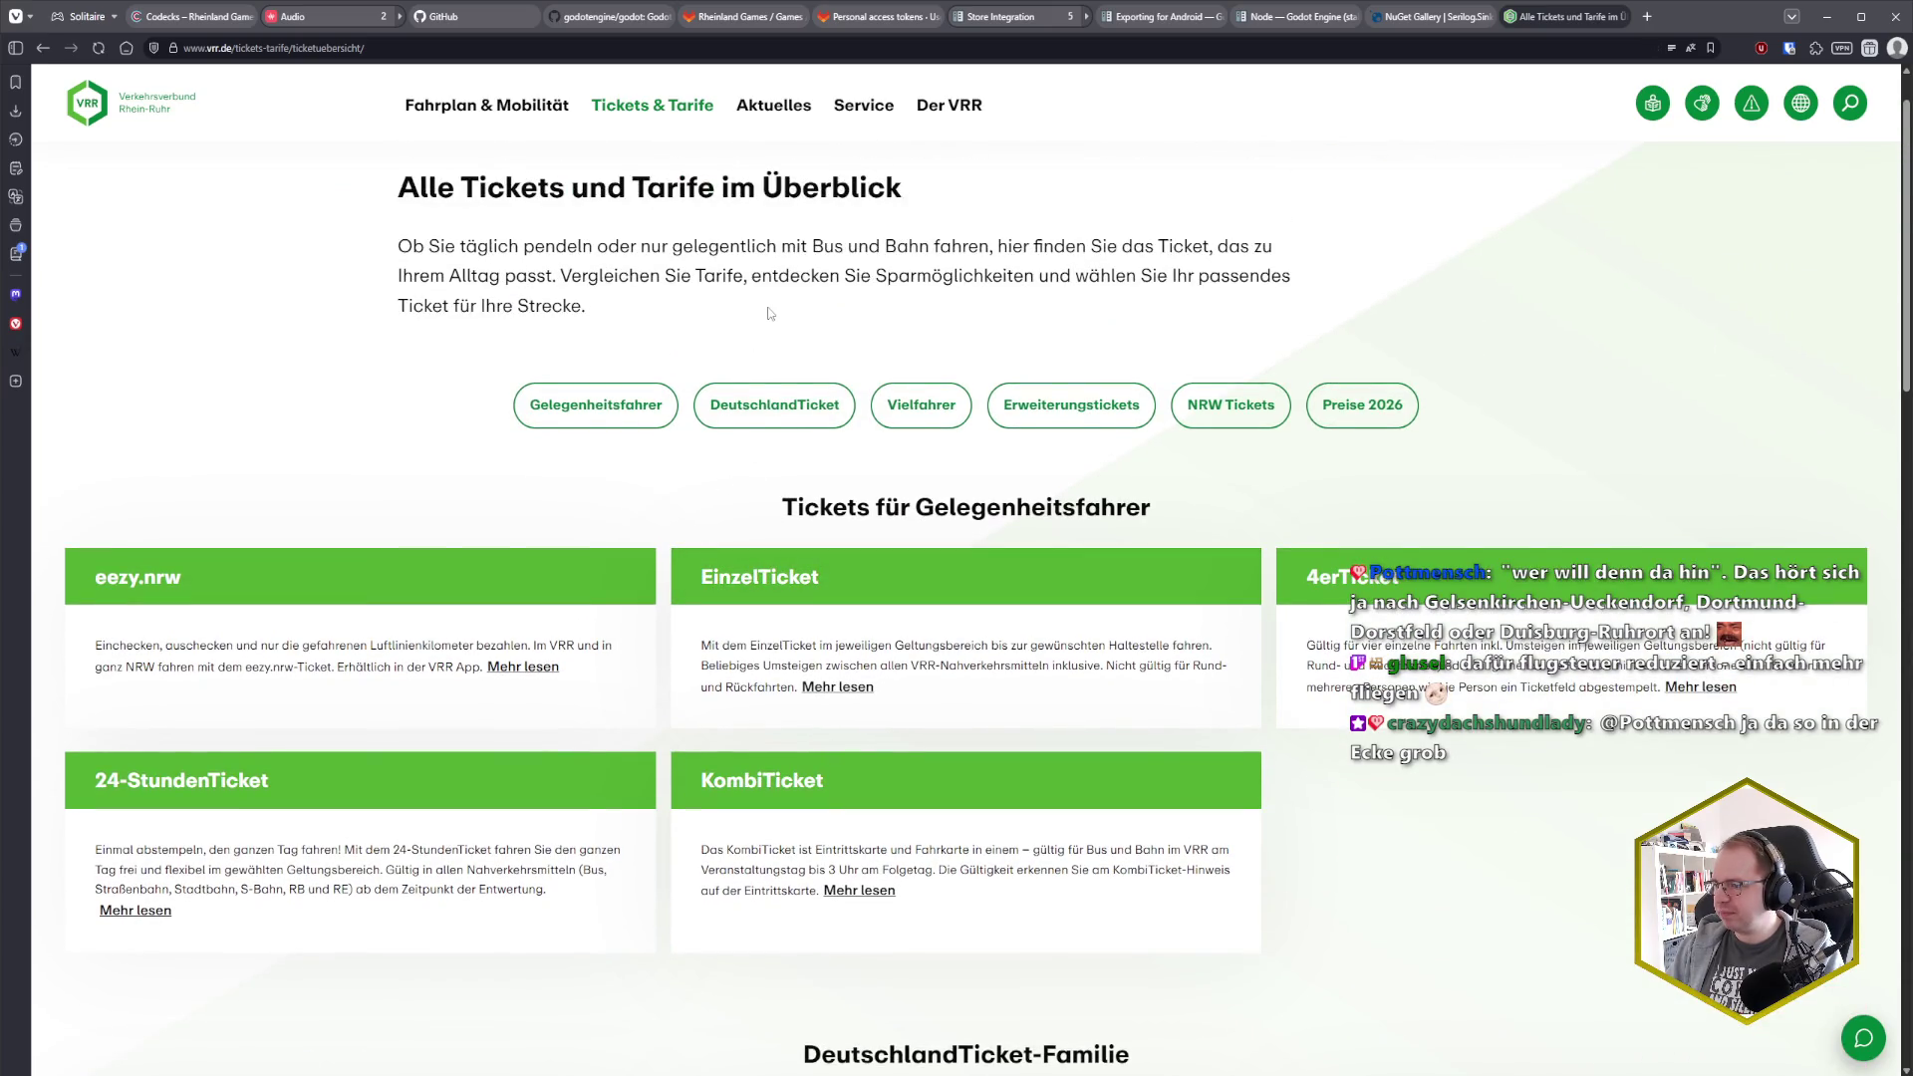
Open the EinzelTicket page and review its prices: 3,80 €, 7,80 €, 19,80 €, and 2,10 € for children
scroll(768, 313, down, 2)
click(773, 468)
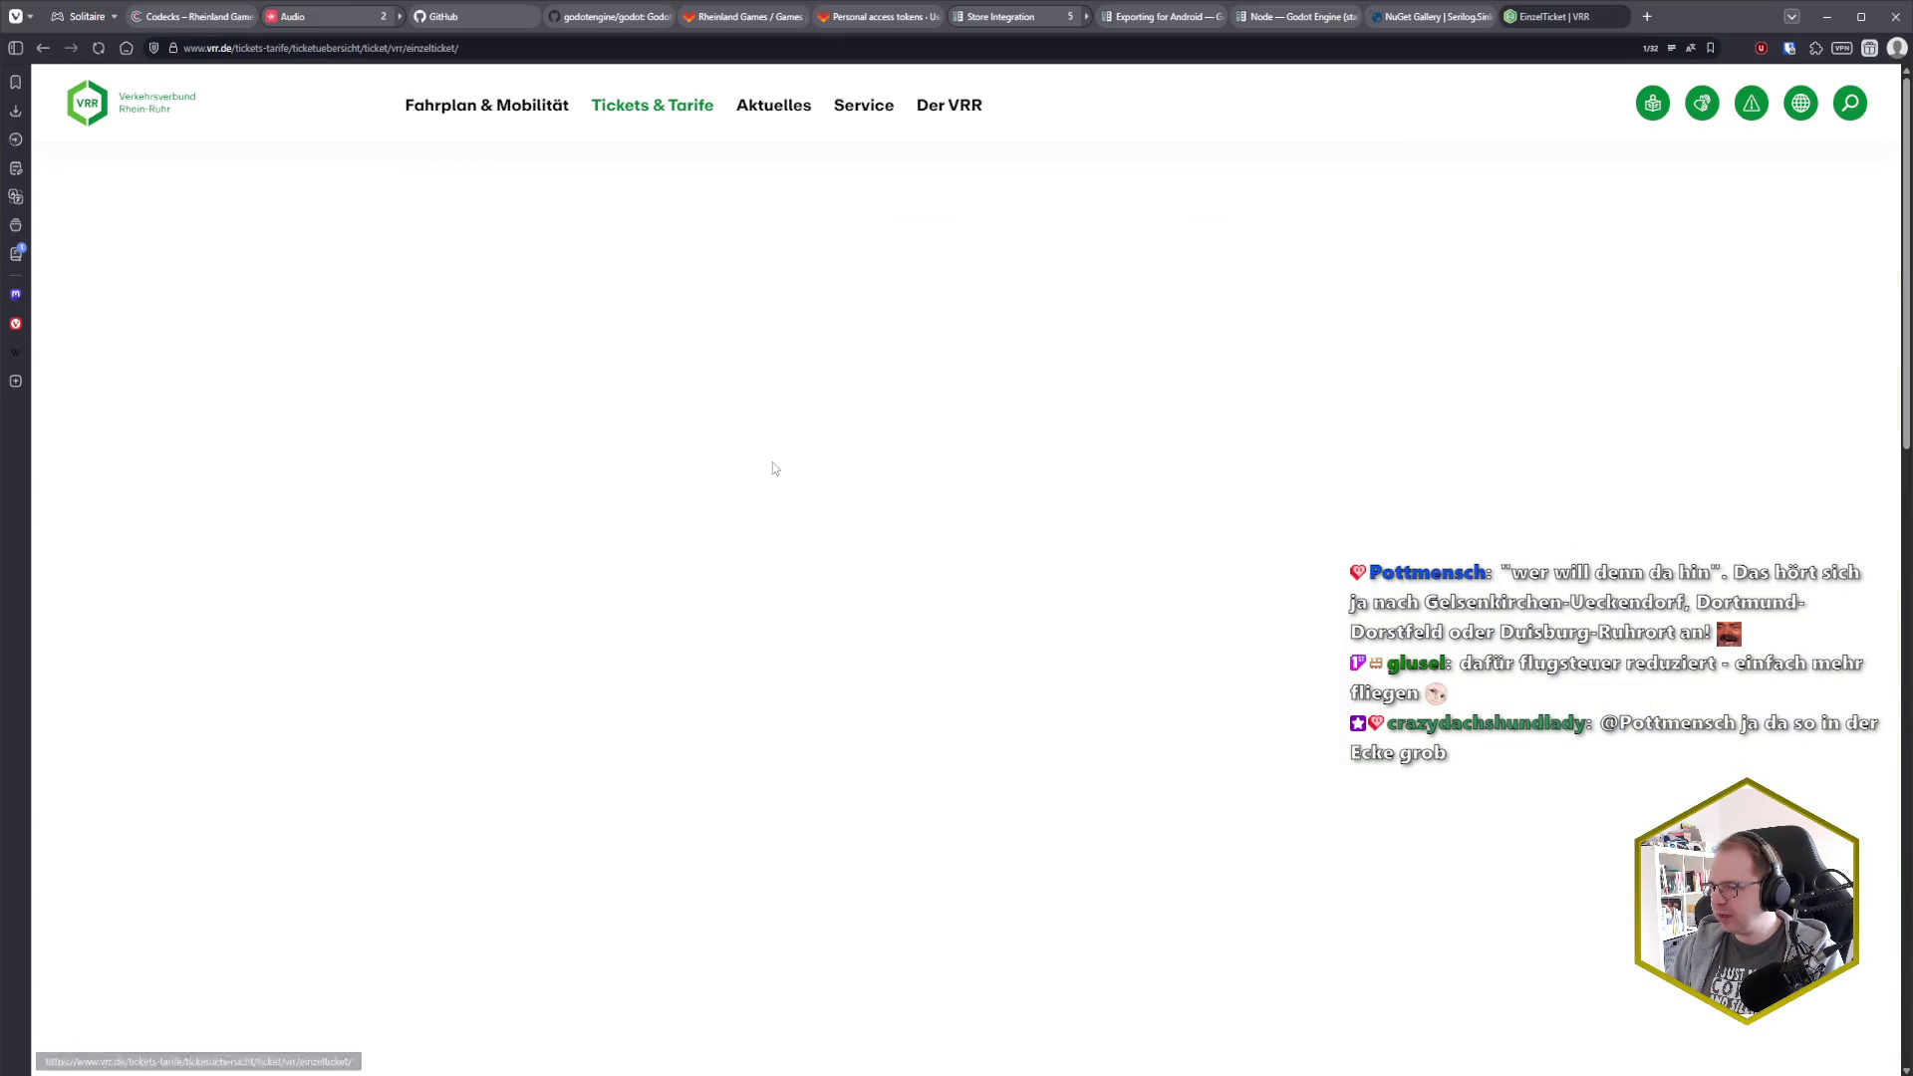
scroll(707, 498, down, 3)
scroll(691, 485, up, 3)
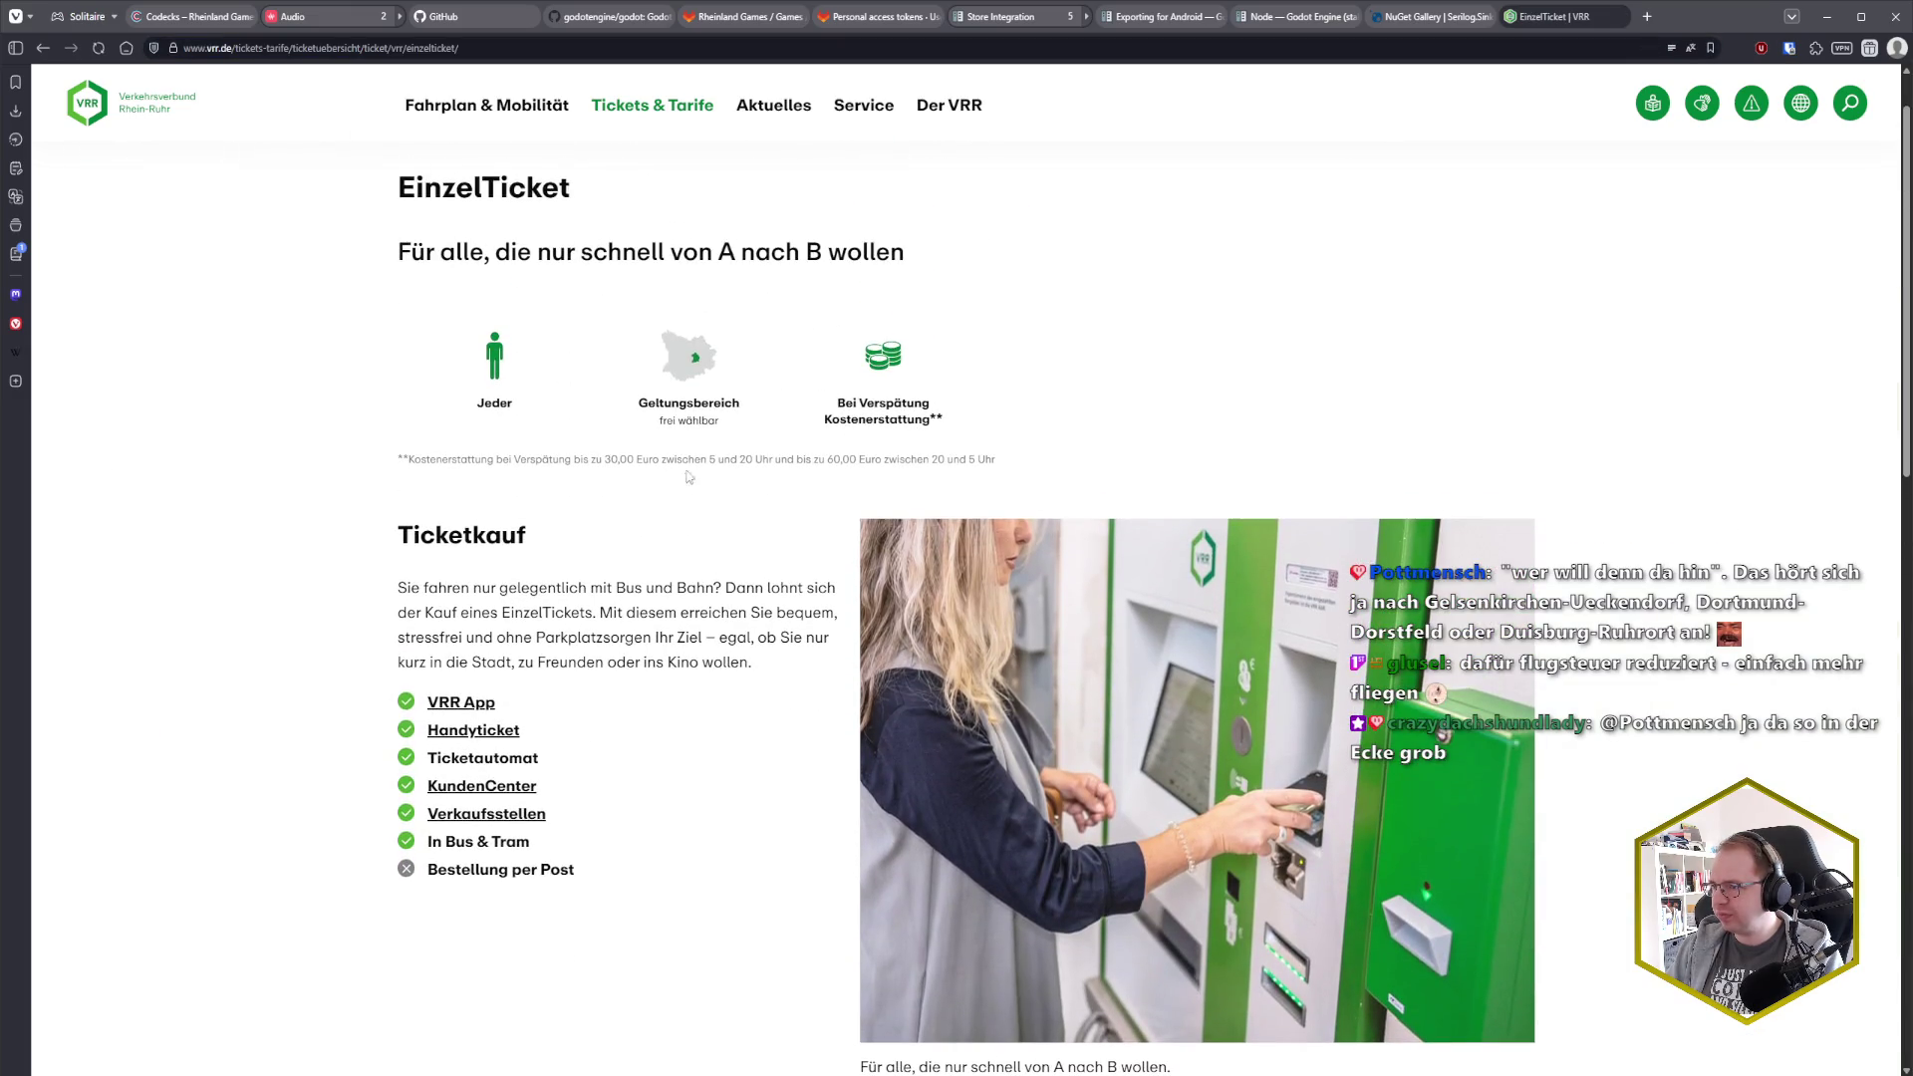
scroll(756, 439, down, 2)
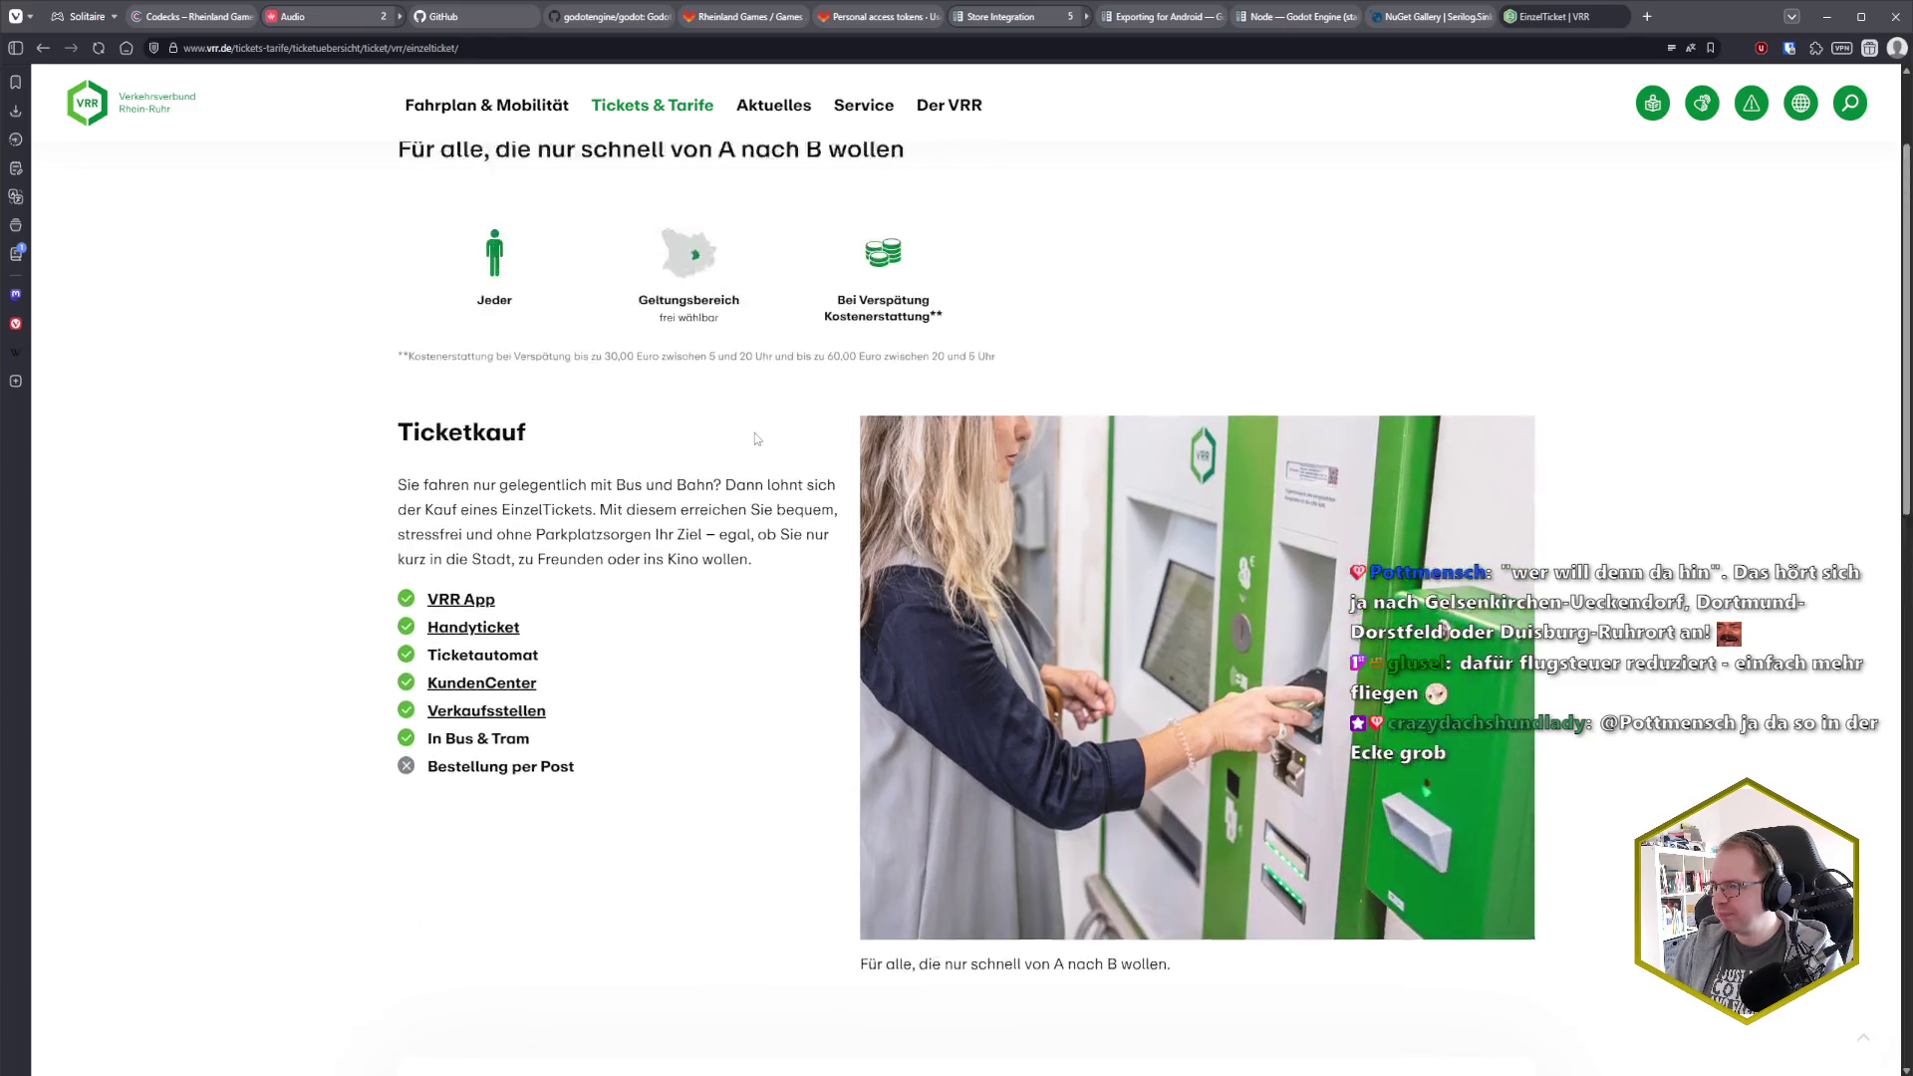
scroll(755, 439, up, 2)
scroll(756, 438, down, 8)
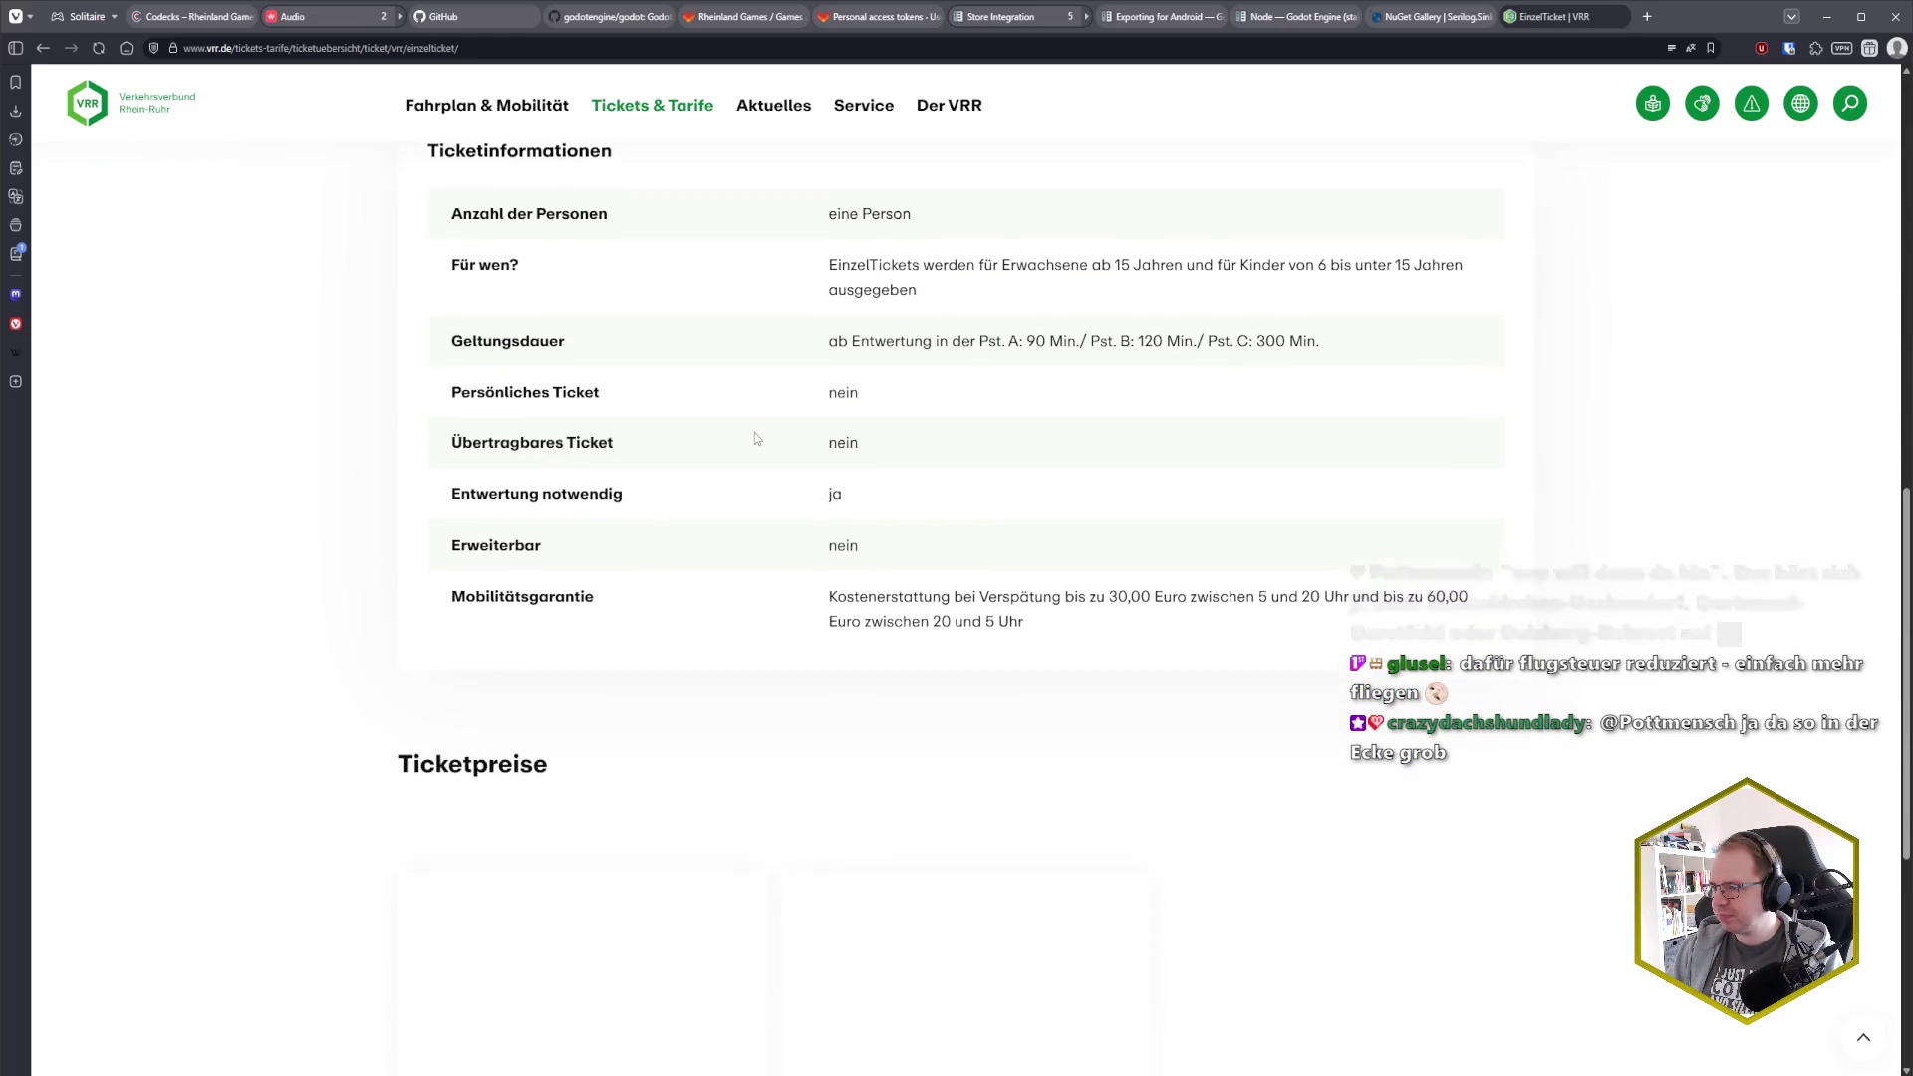
scroll(755, 433, down, 5)
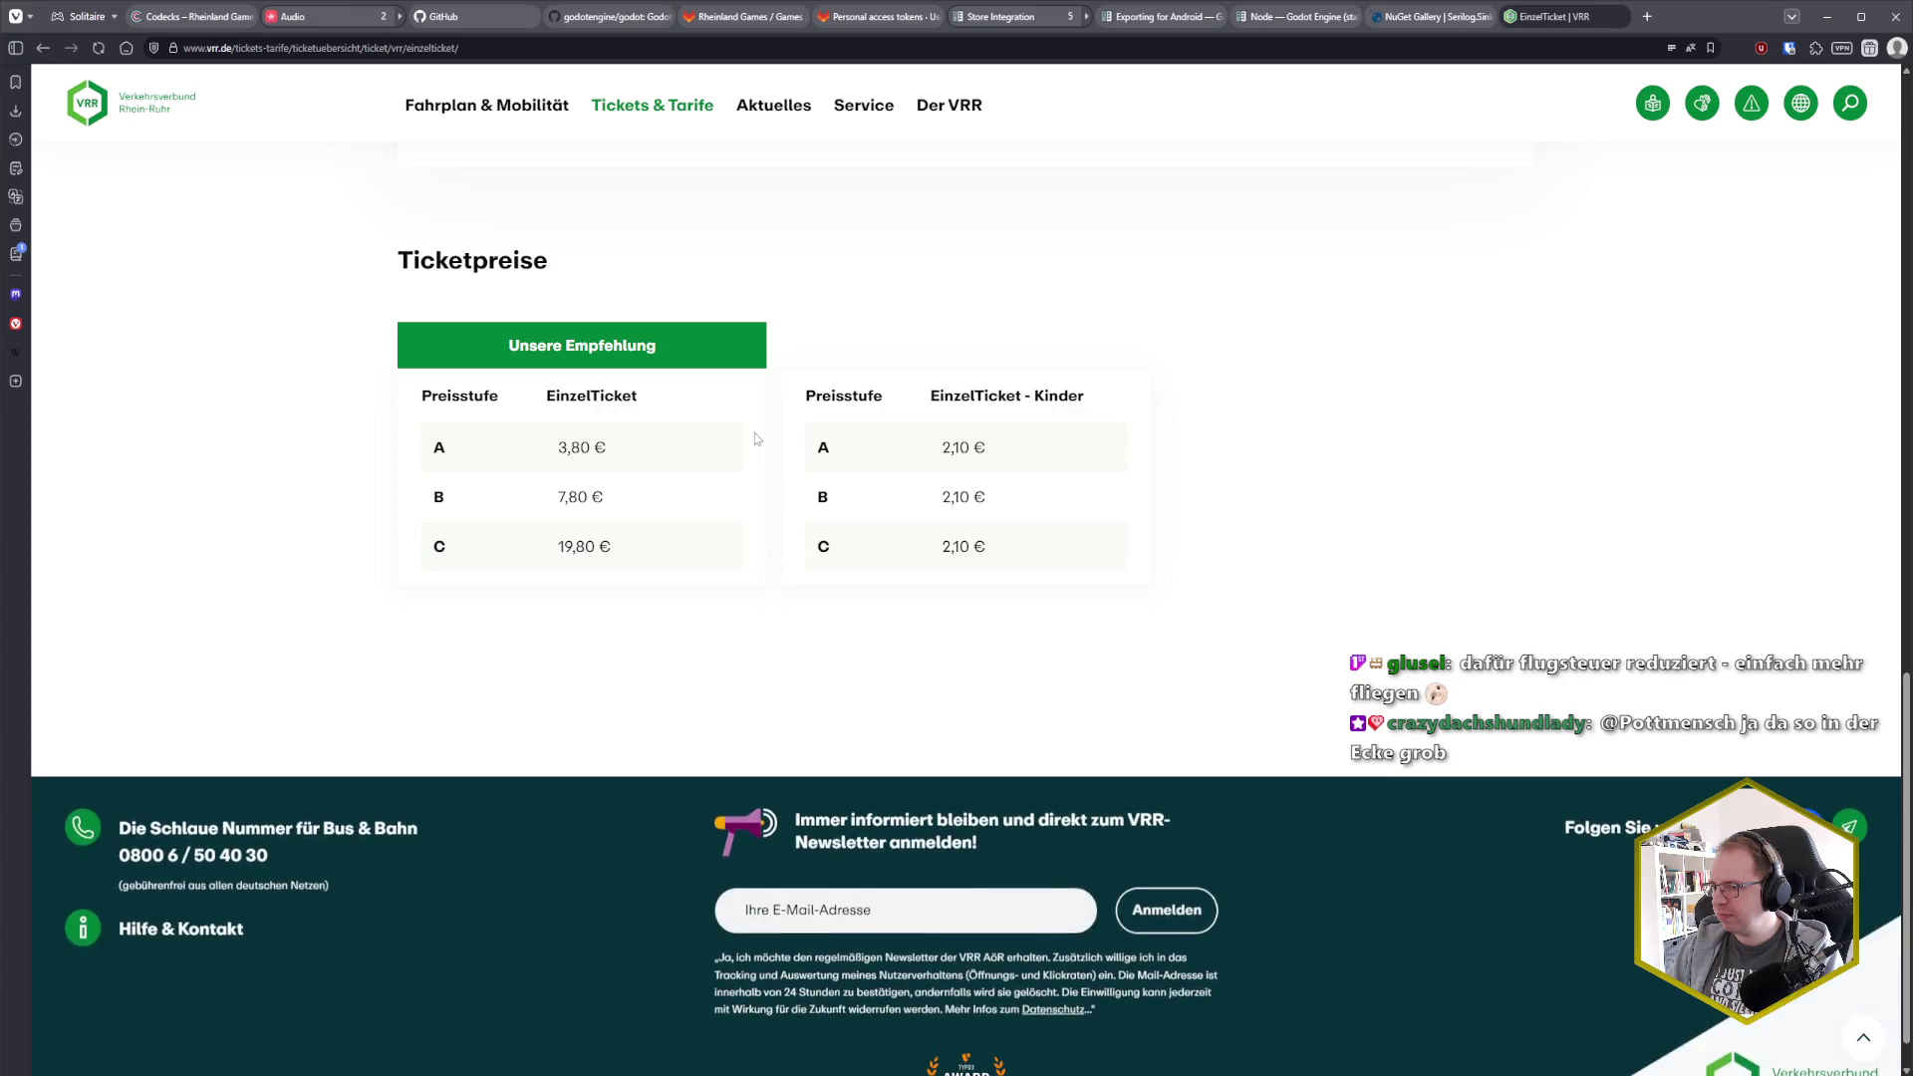
scroll(755, 438, down, 1)
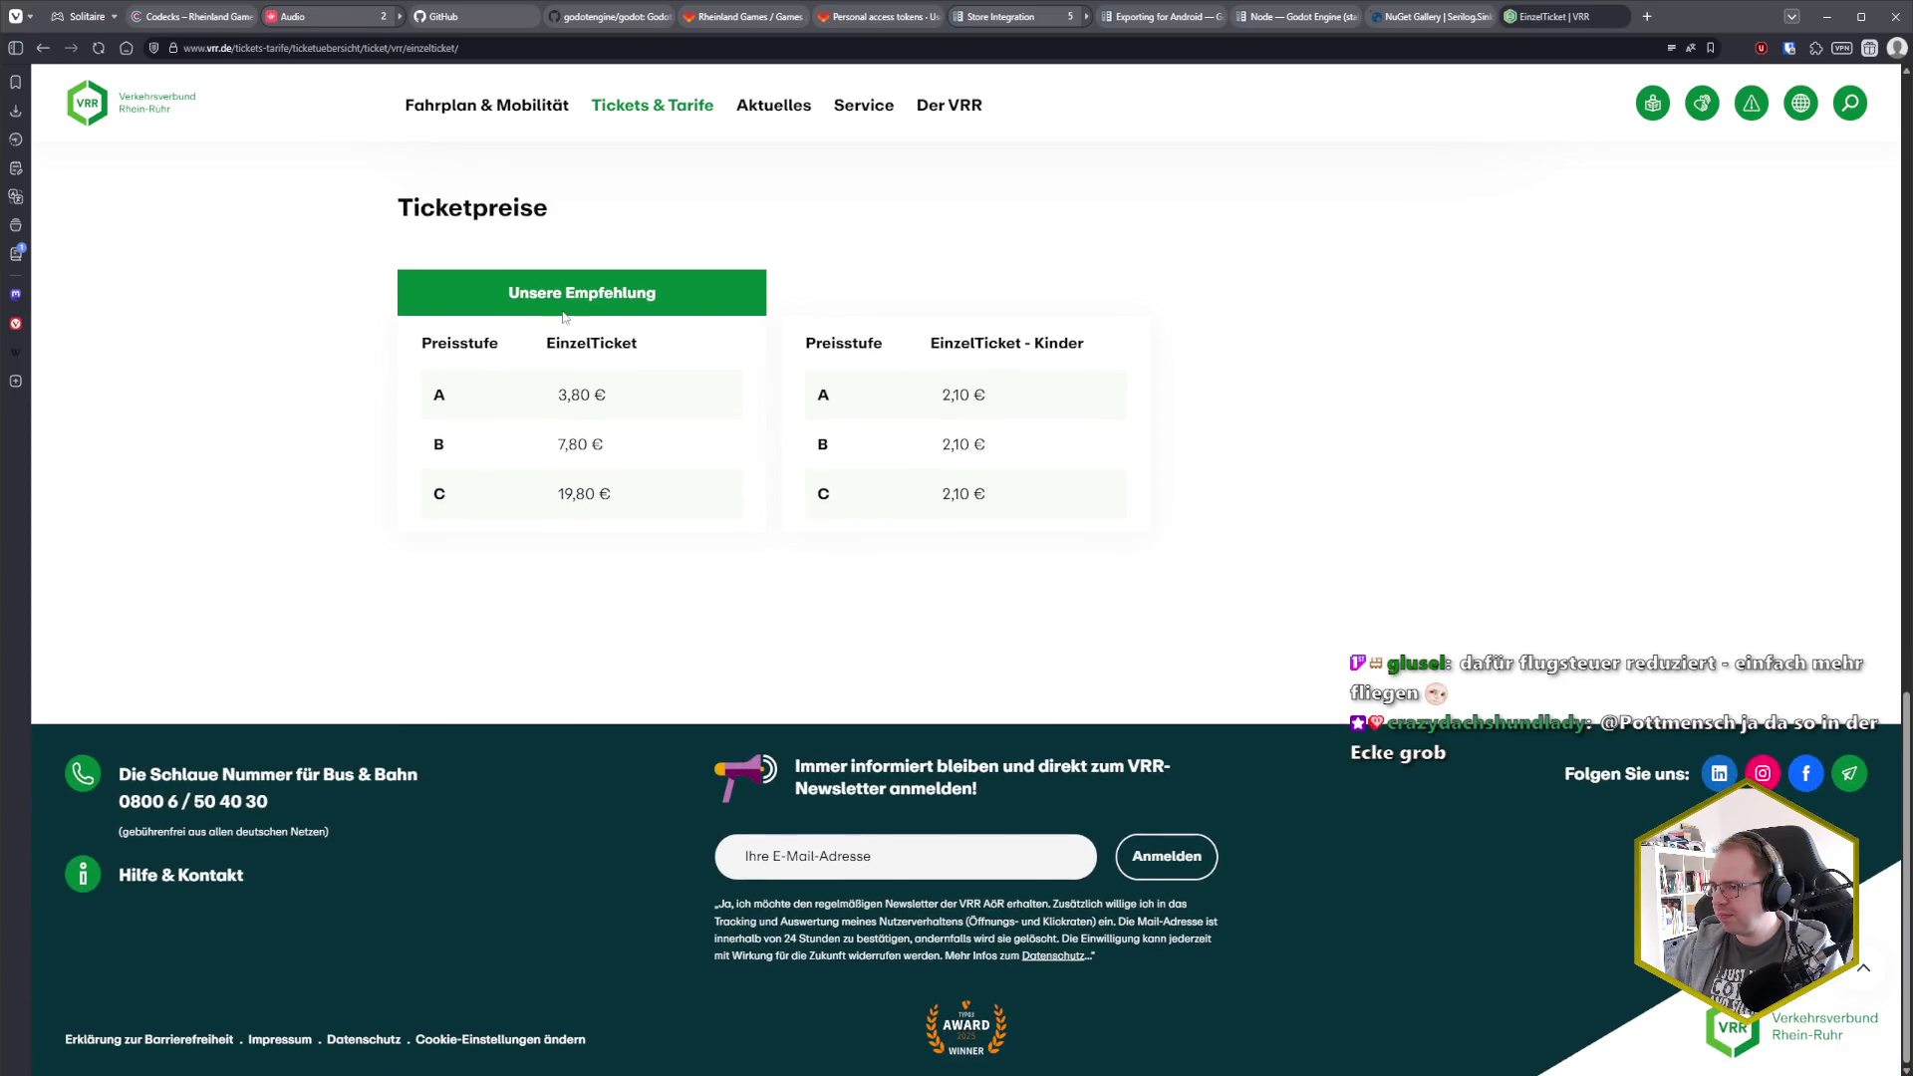
scroll(727, 518, up, 5)
scroll(727, 518, up, 10)
mouse_move(668, 107)
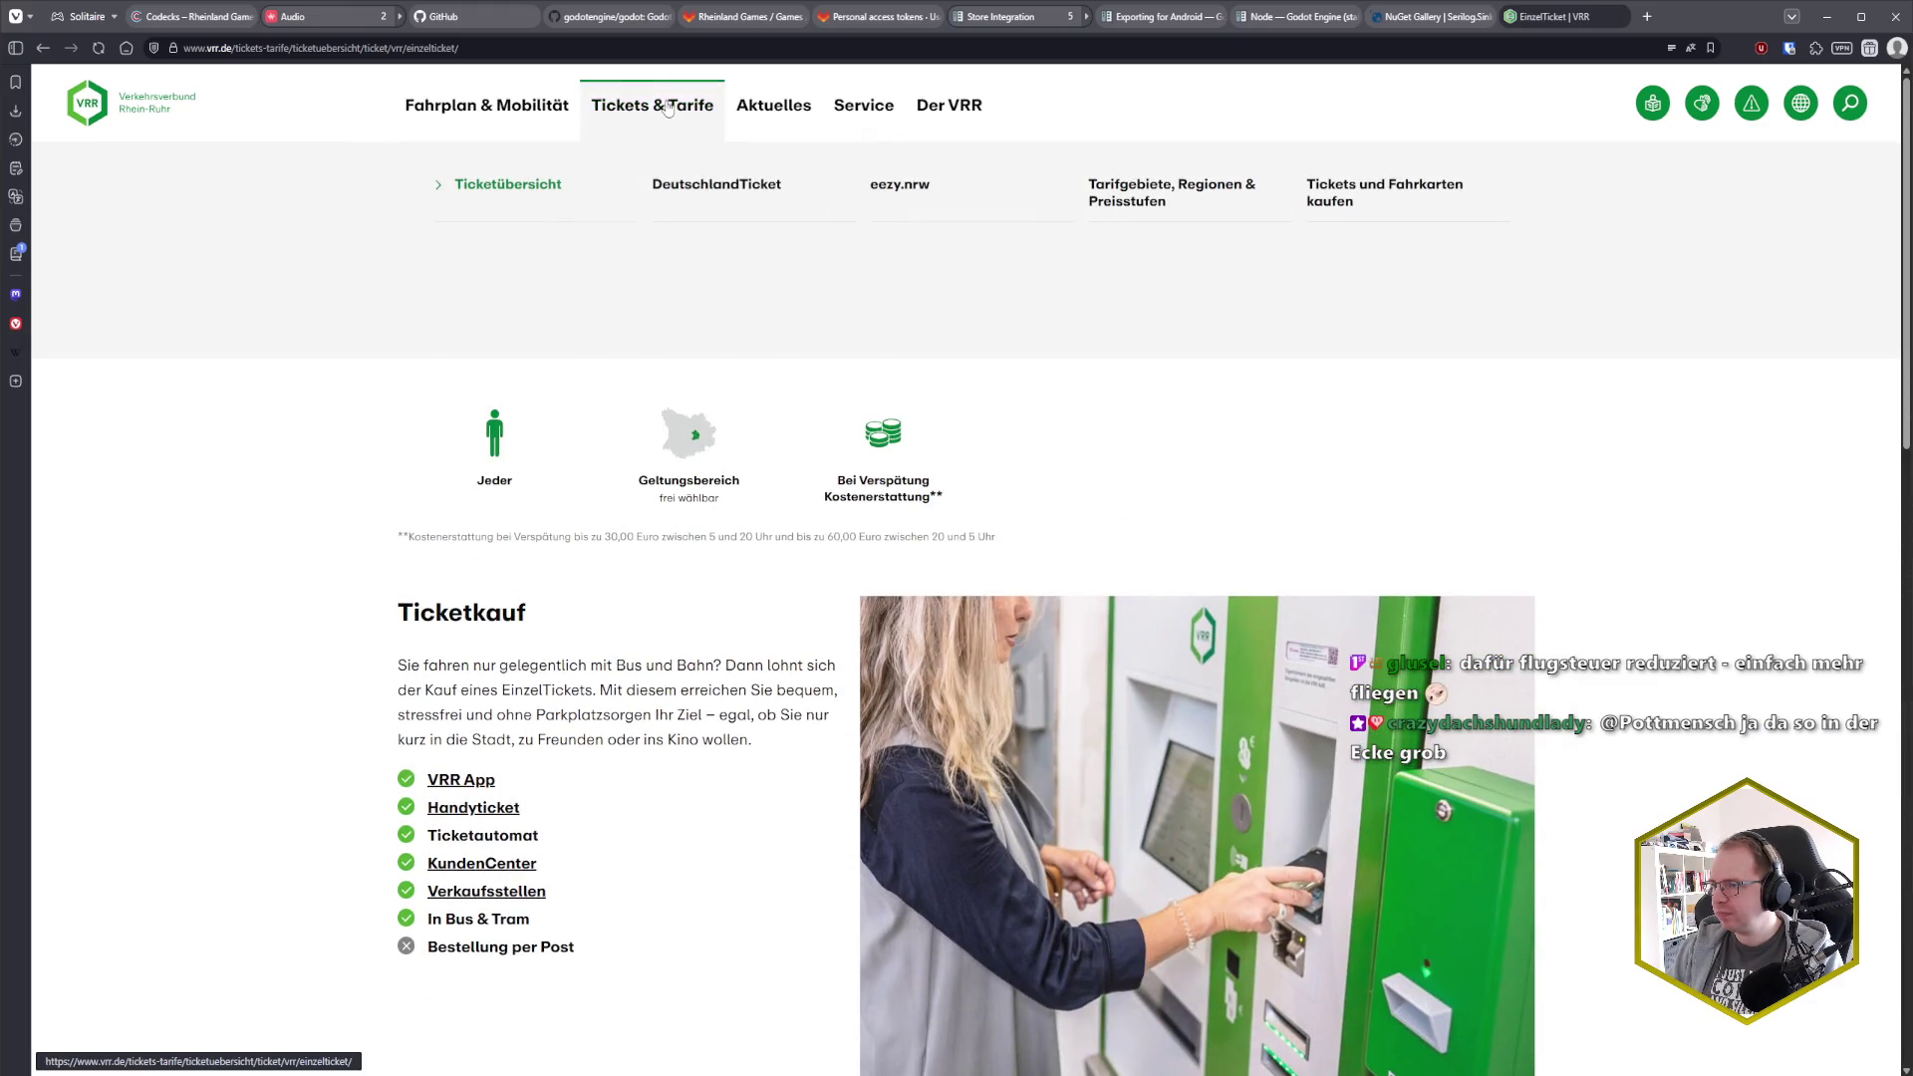
Open the Tarifgebiete, Regionen & Preisstufen page and expand the Preisstufe B description
click(1195, 203)
scroll(915, 476, down, 4)
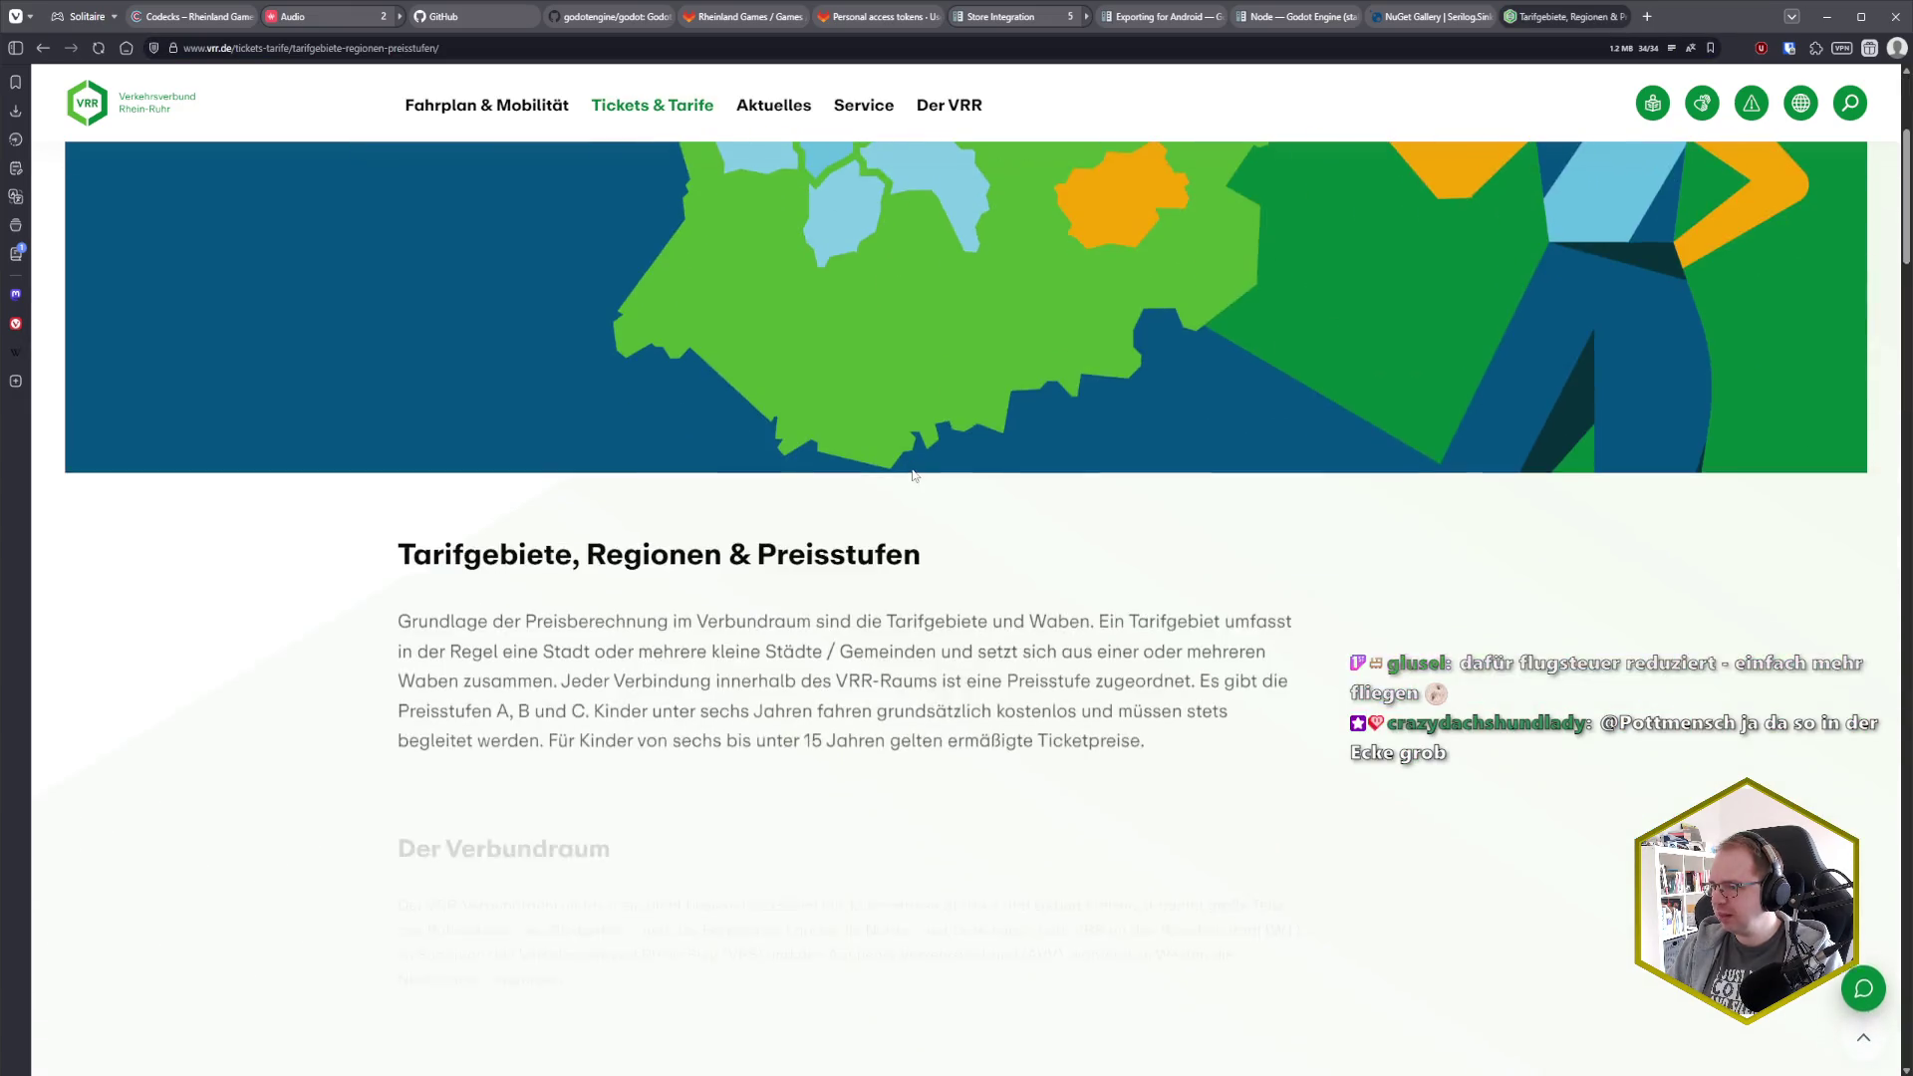
scroll(915, 476, down, 9)
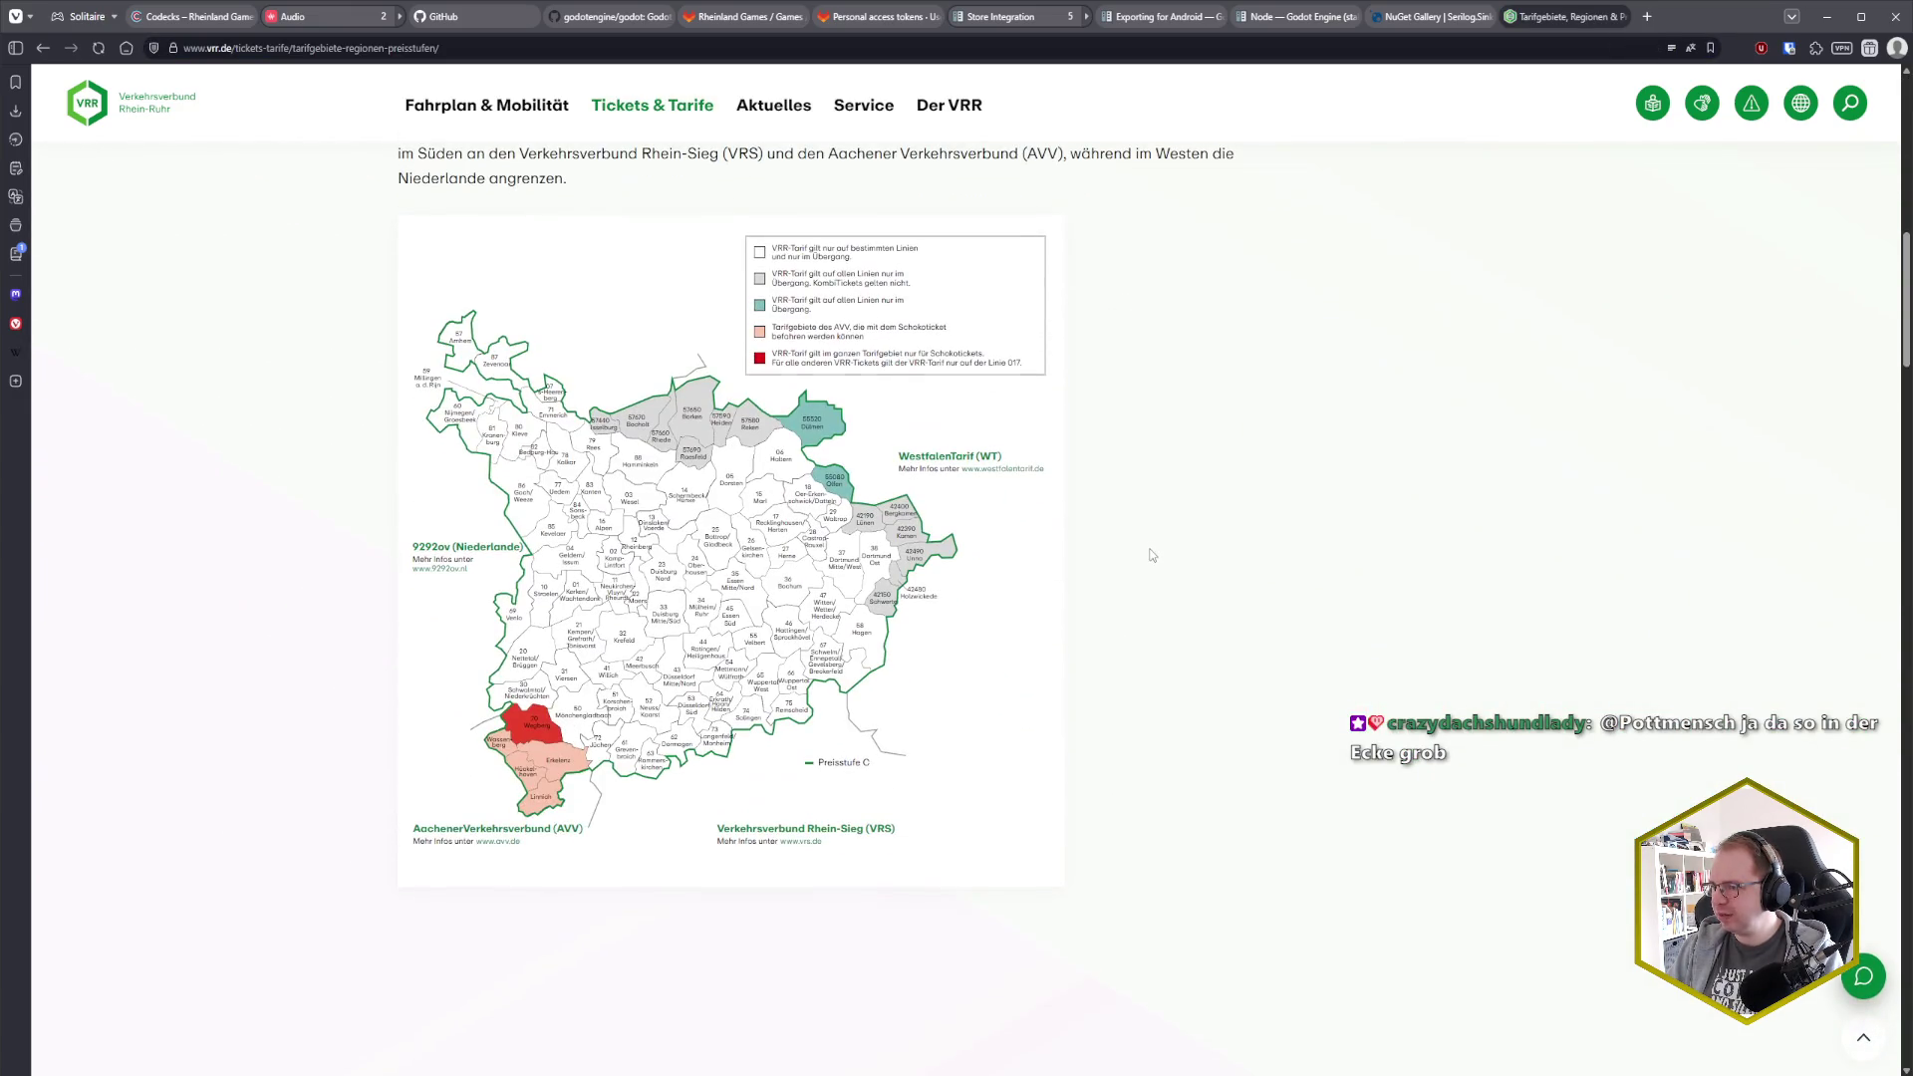
scroll(716, 608, down, 2)
scroll(717, 609, down, 4)
click(722, 581)
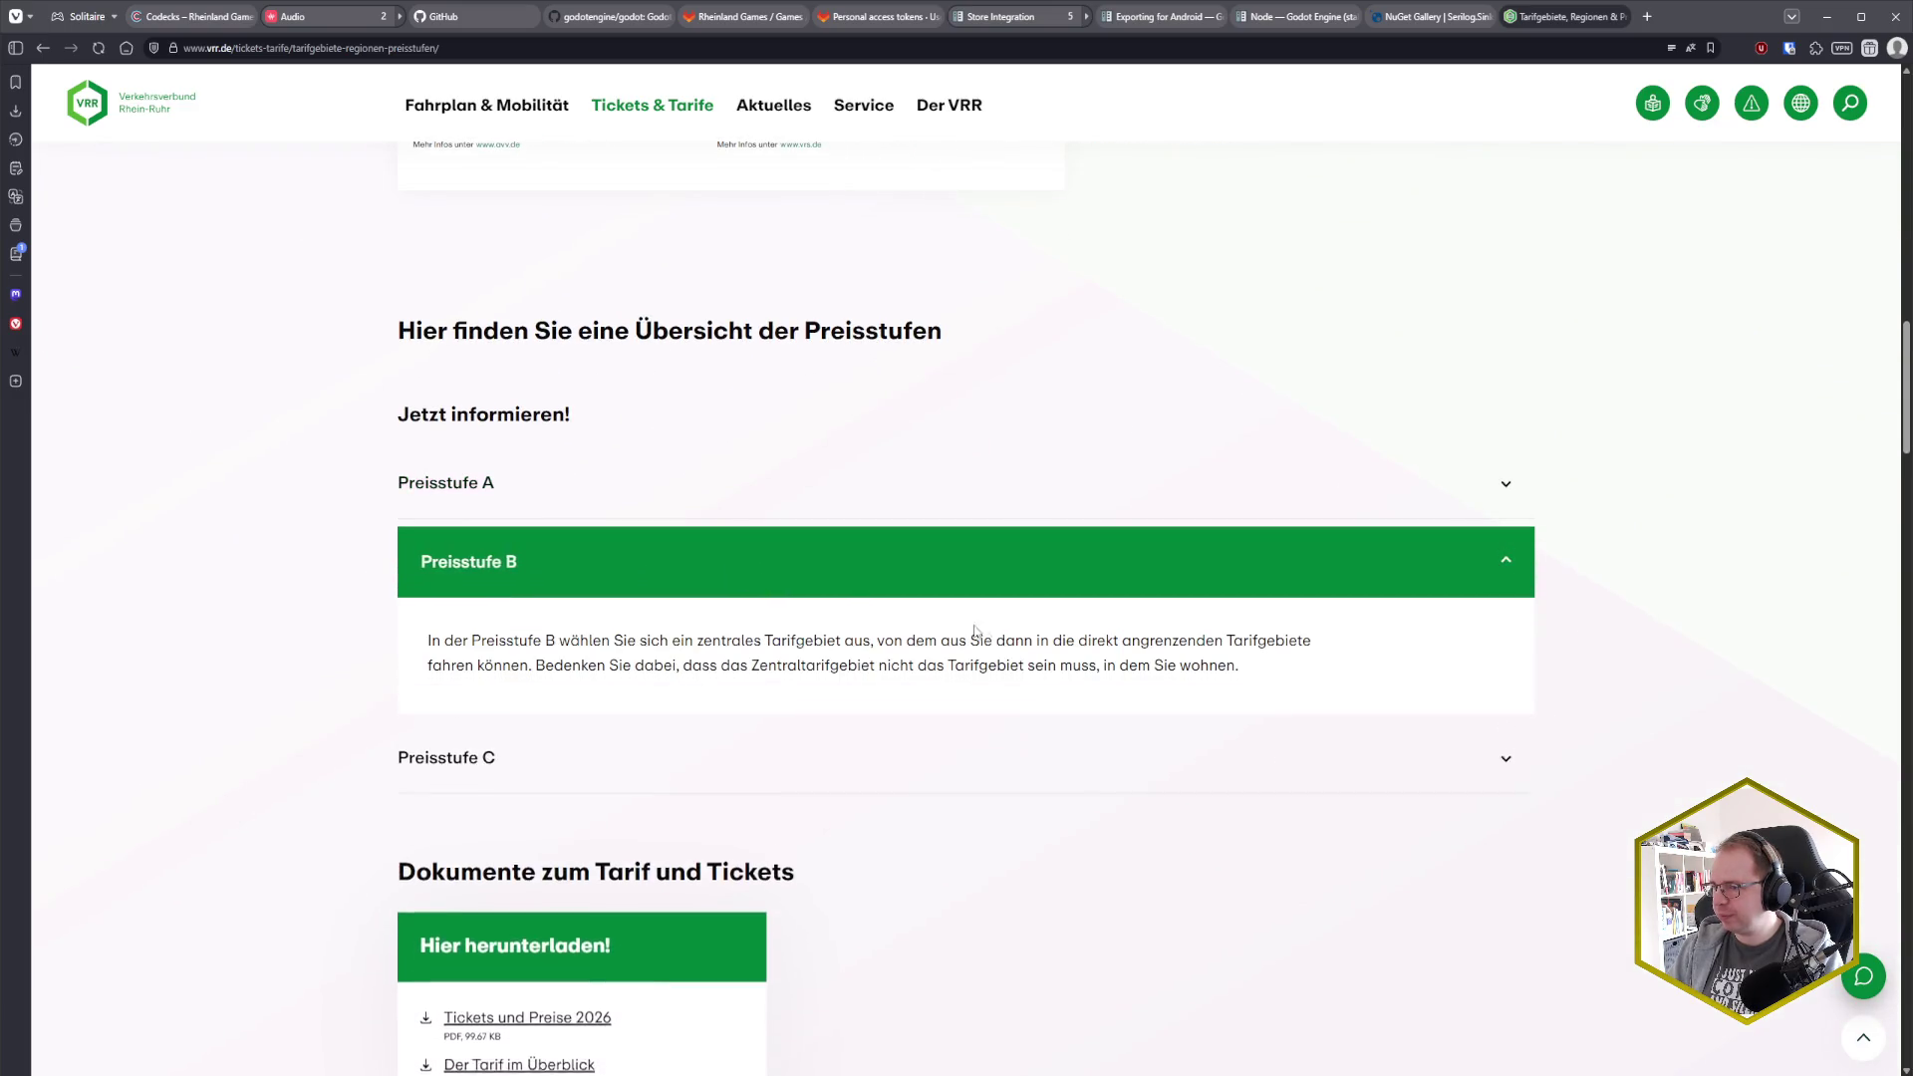
Expand Preisstufe A and read its description, including the sentence about neighbouring Waben
scroll(765, 664, down, 1)
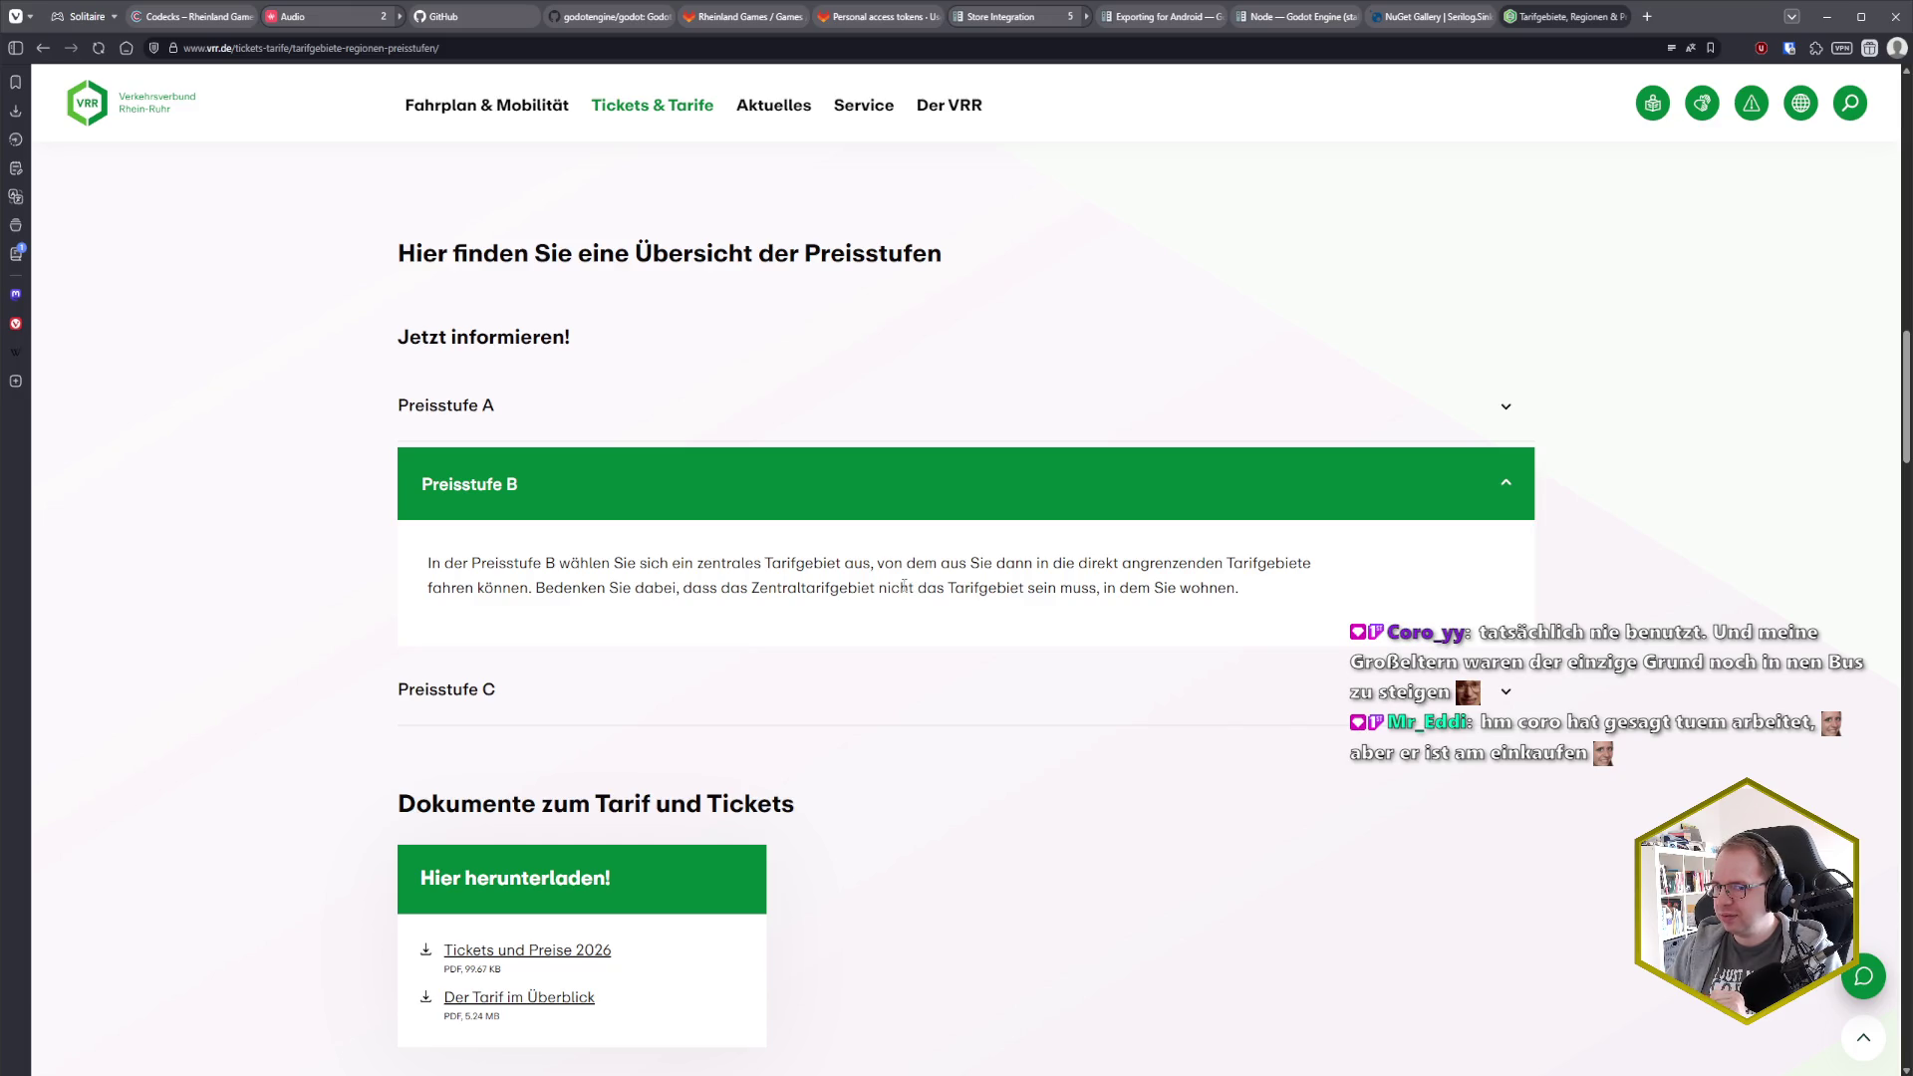
scroll(903, 587, up, 4)
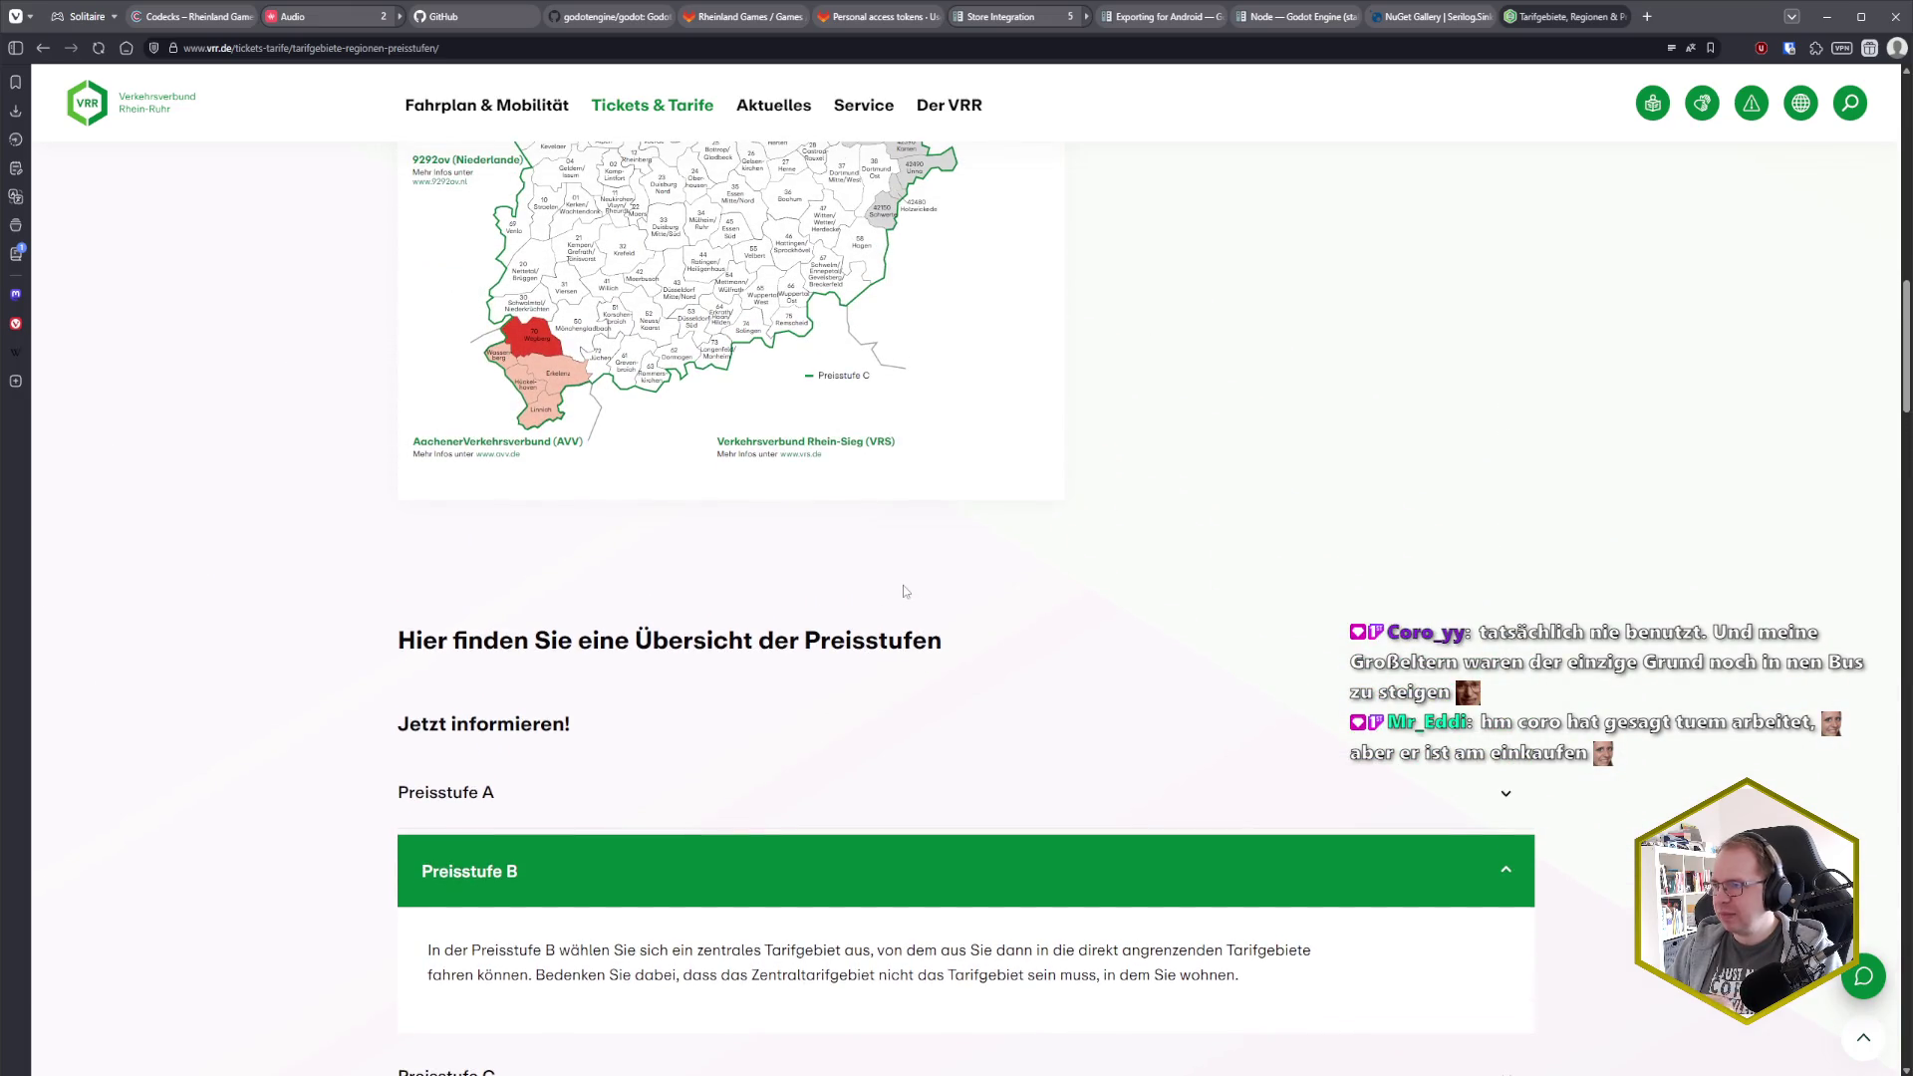
scroll(904, 590, up, 2)
scroll(902, 589, down, 4)
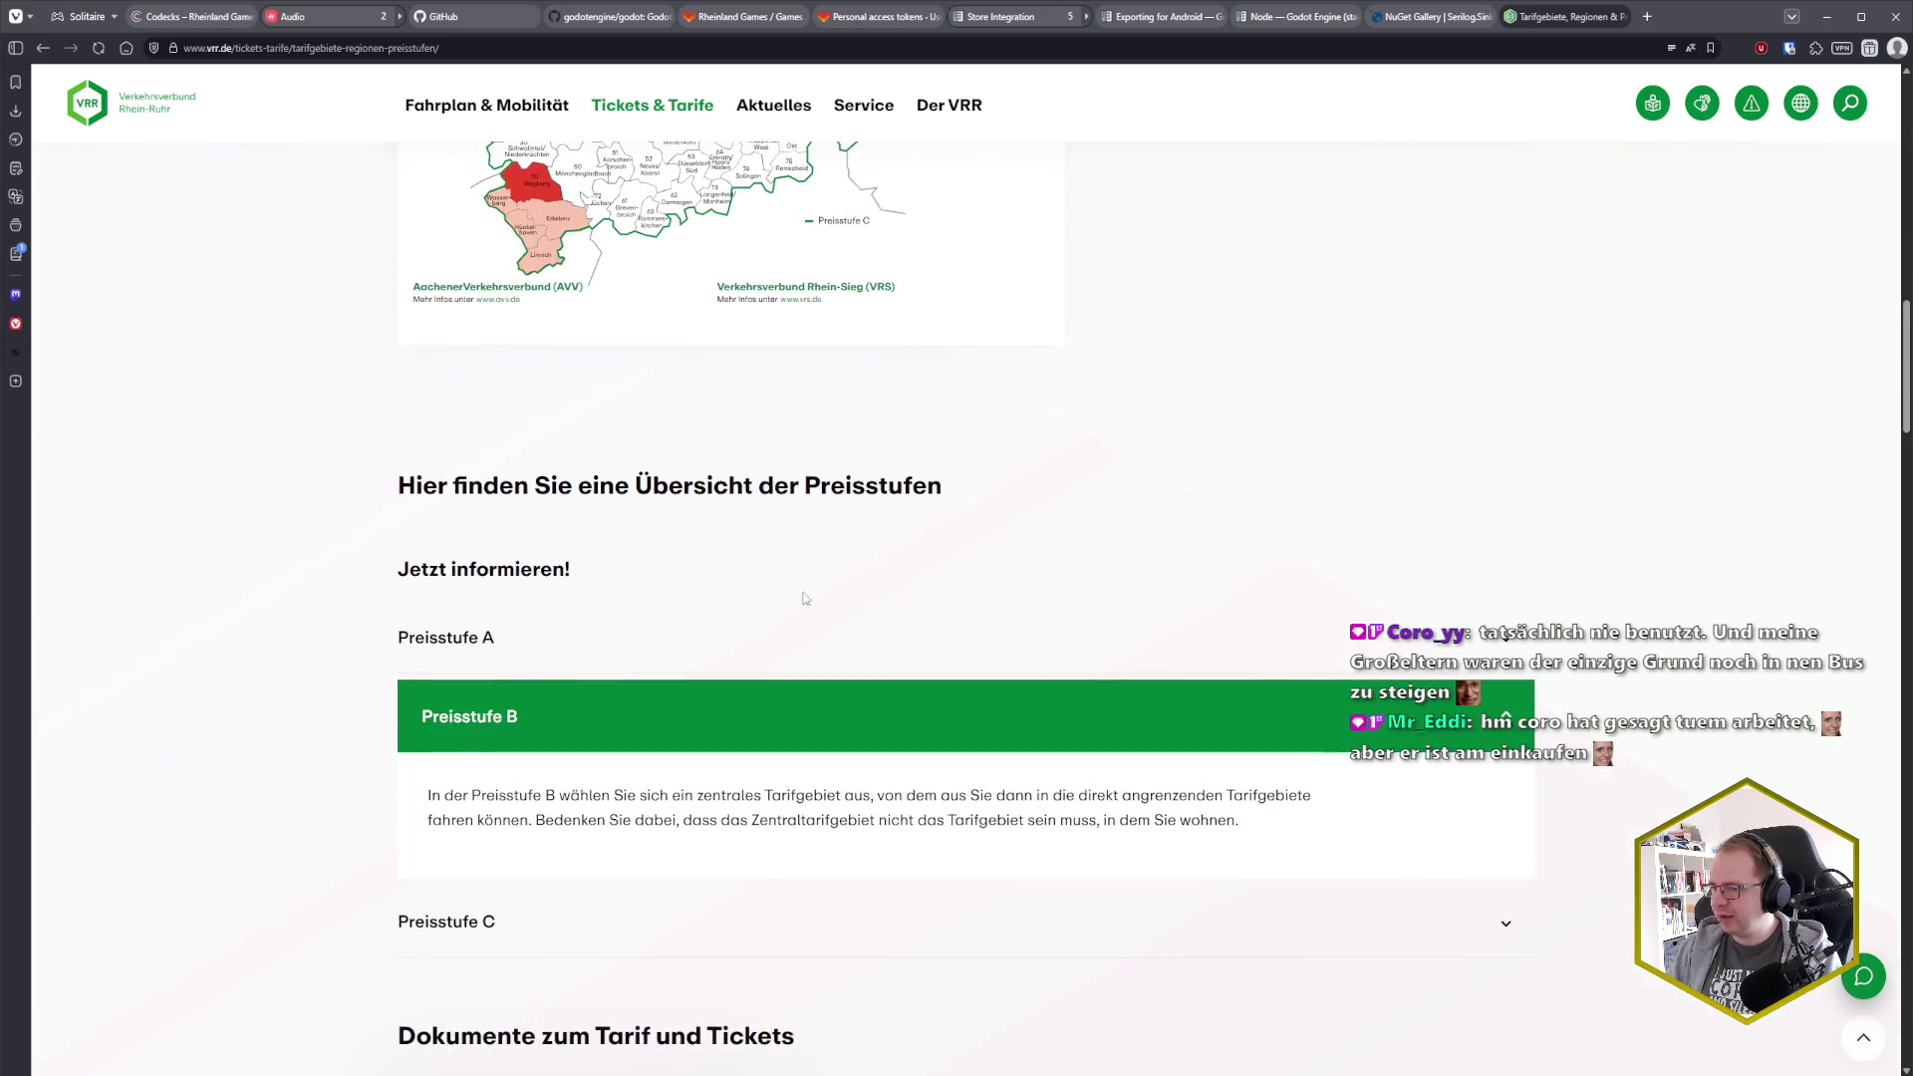
click(632, 636)
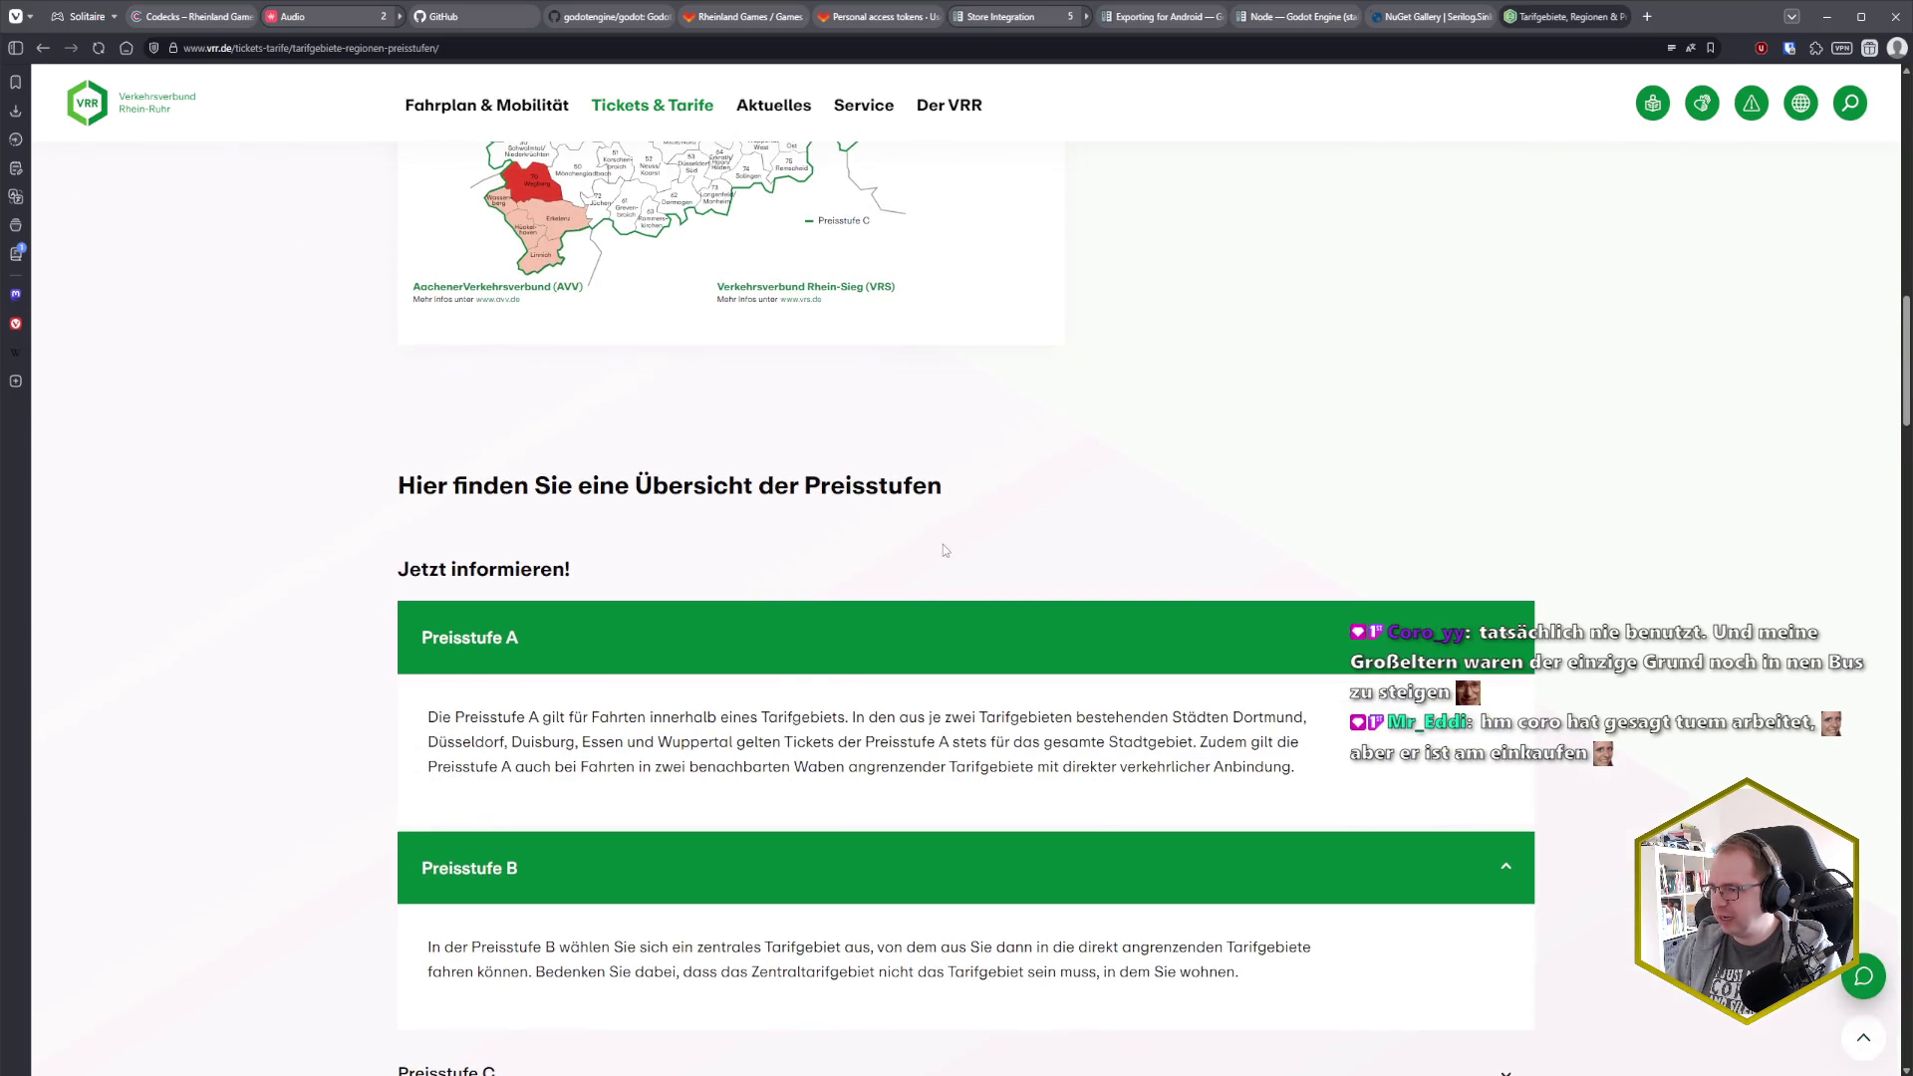
drag(516, 717, 778, 718)
click(805, 726)
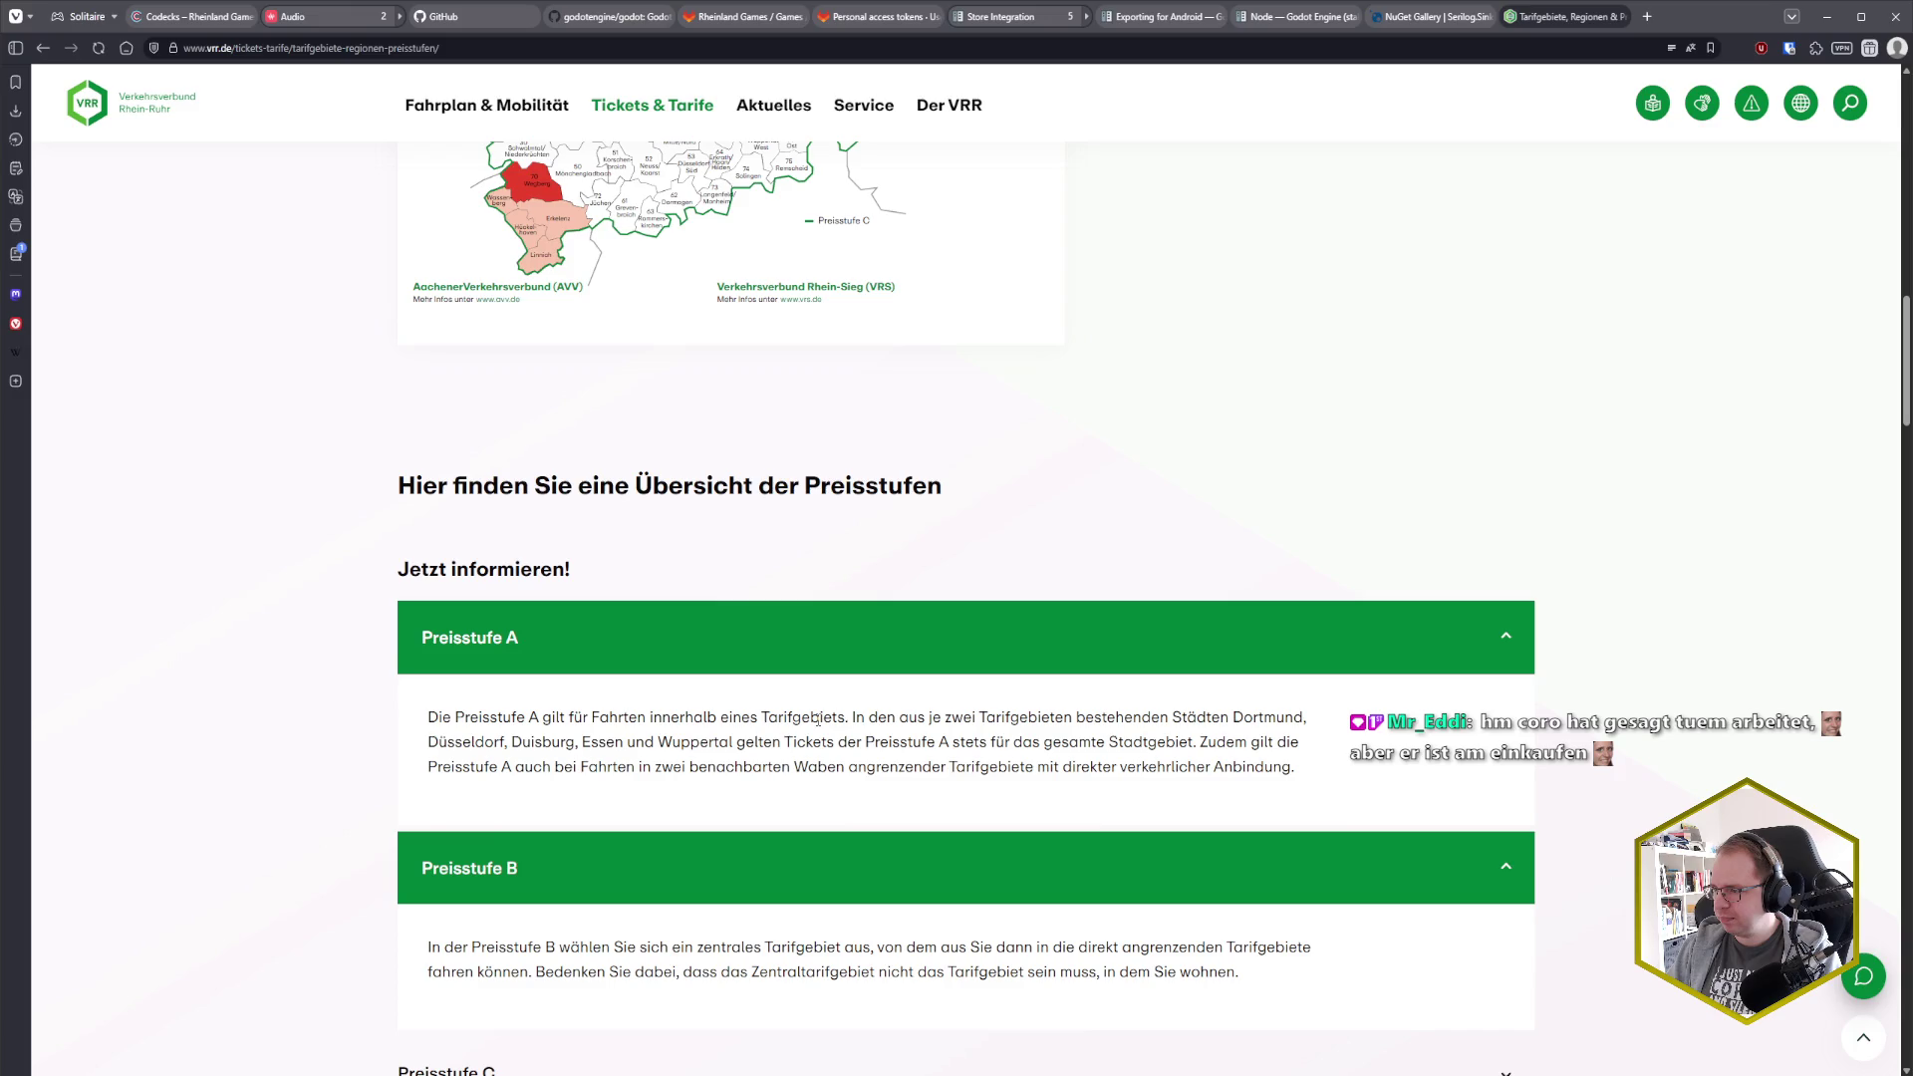
scroll(1289, 675, down, 1)
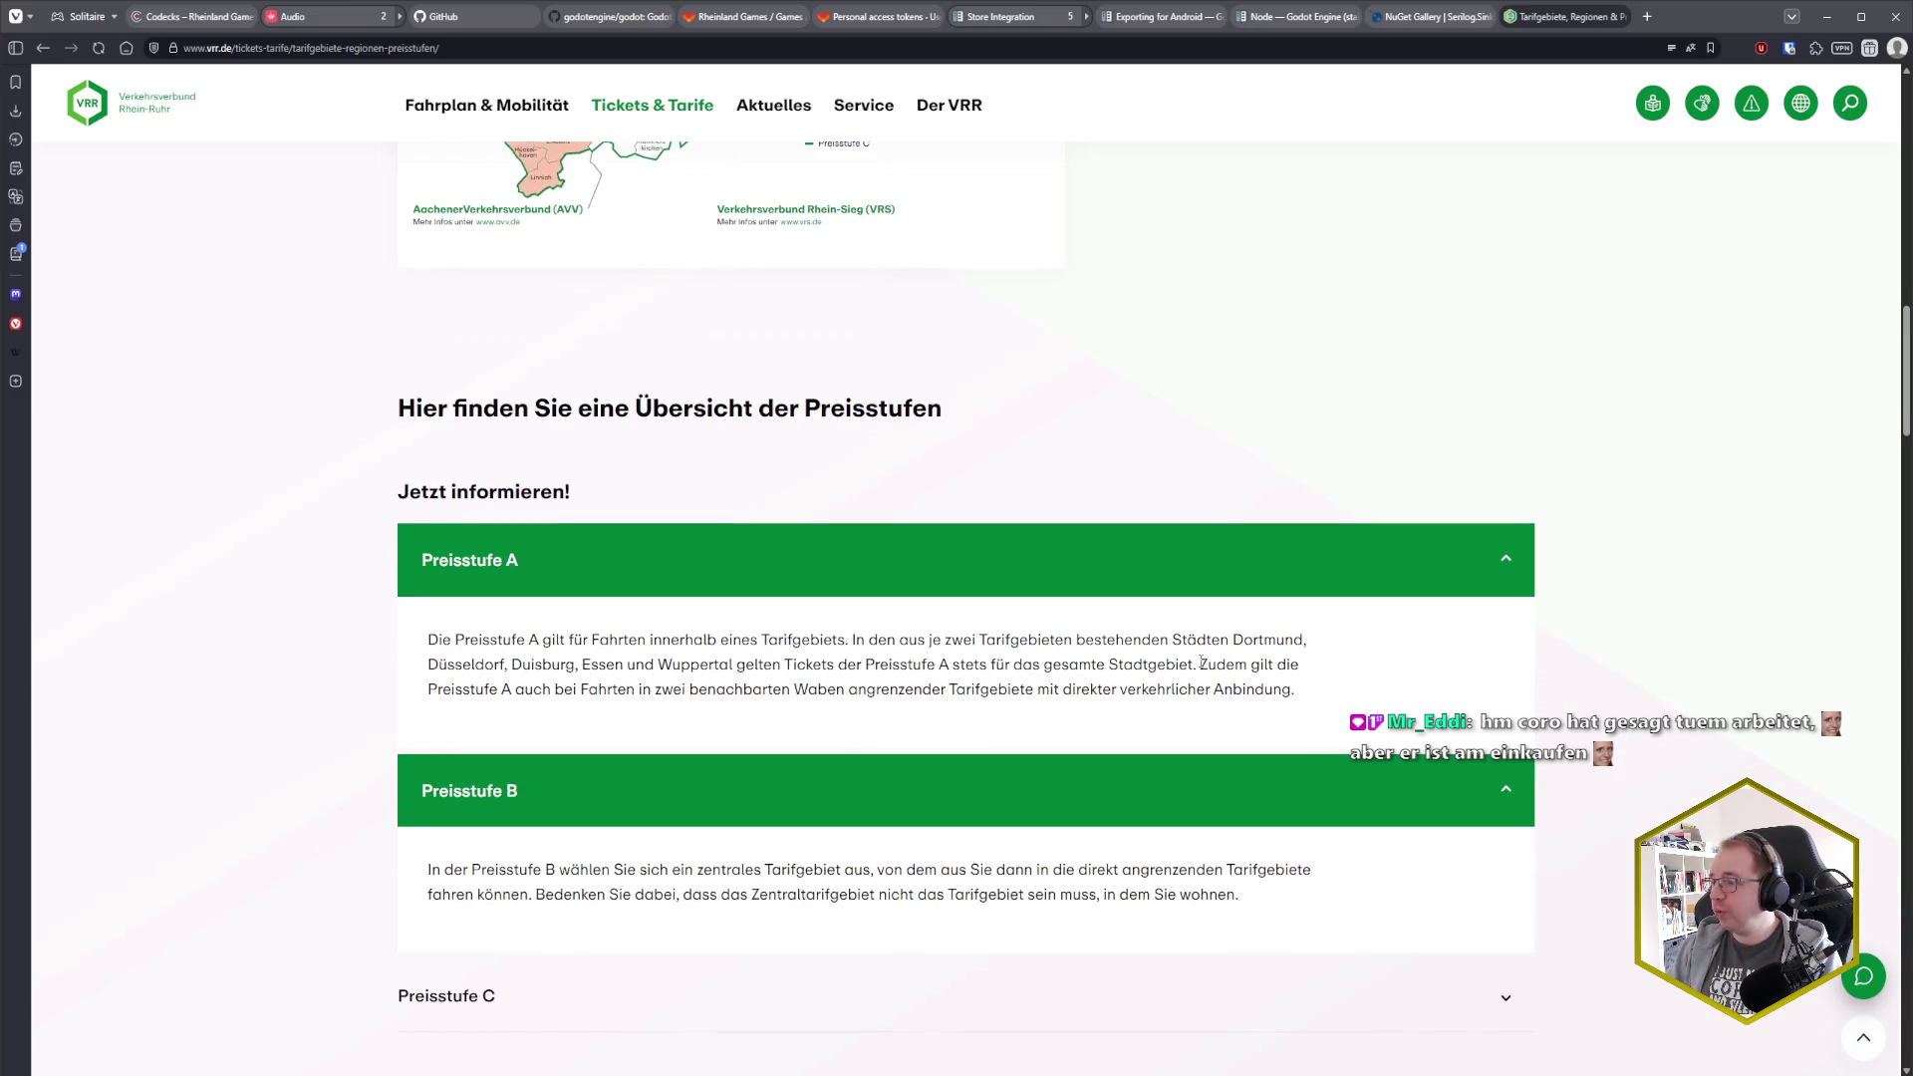
mouse_move(1199, 663)
mouse_down()
mouse_move(1263, 664)
mouse_move(497, 689)
mouse_move(840, 689)
mouse_up()
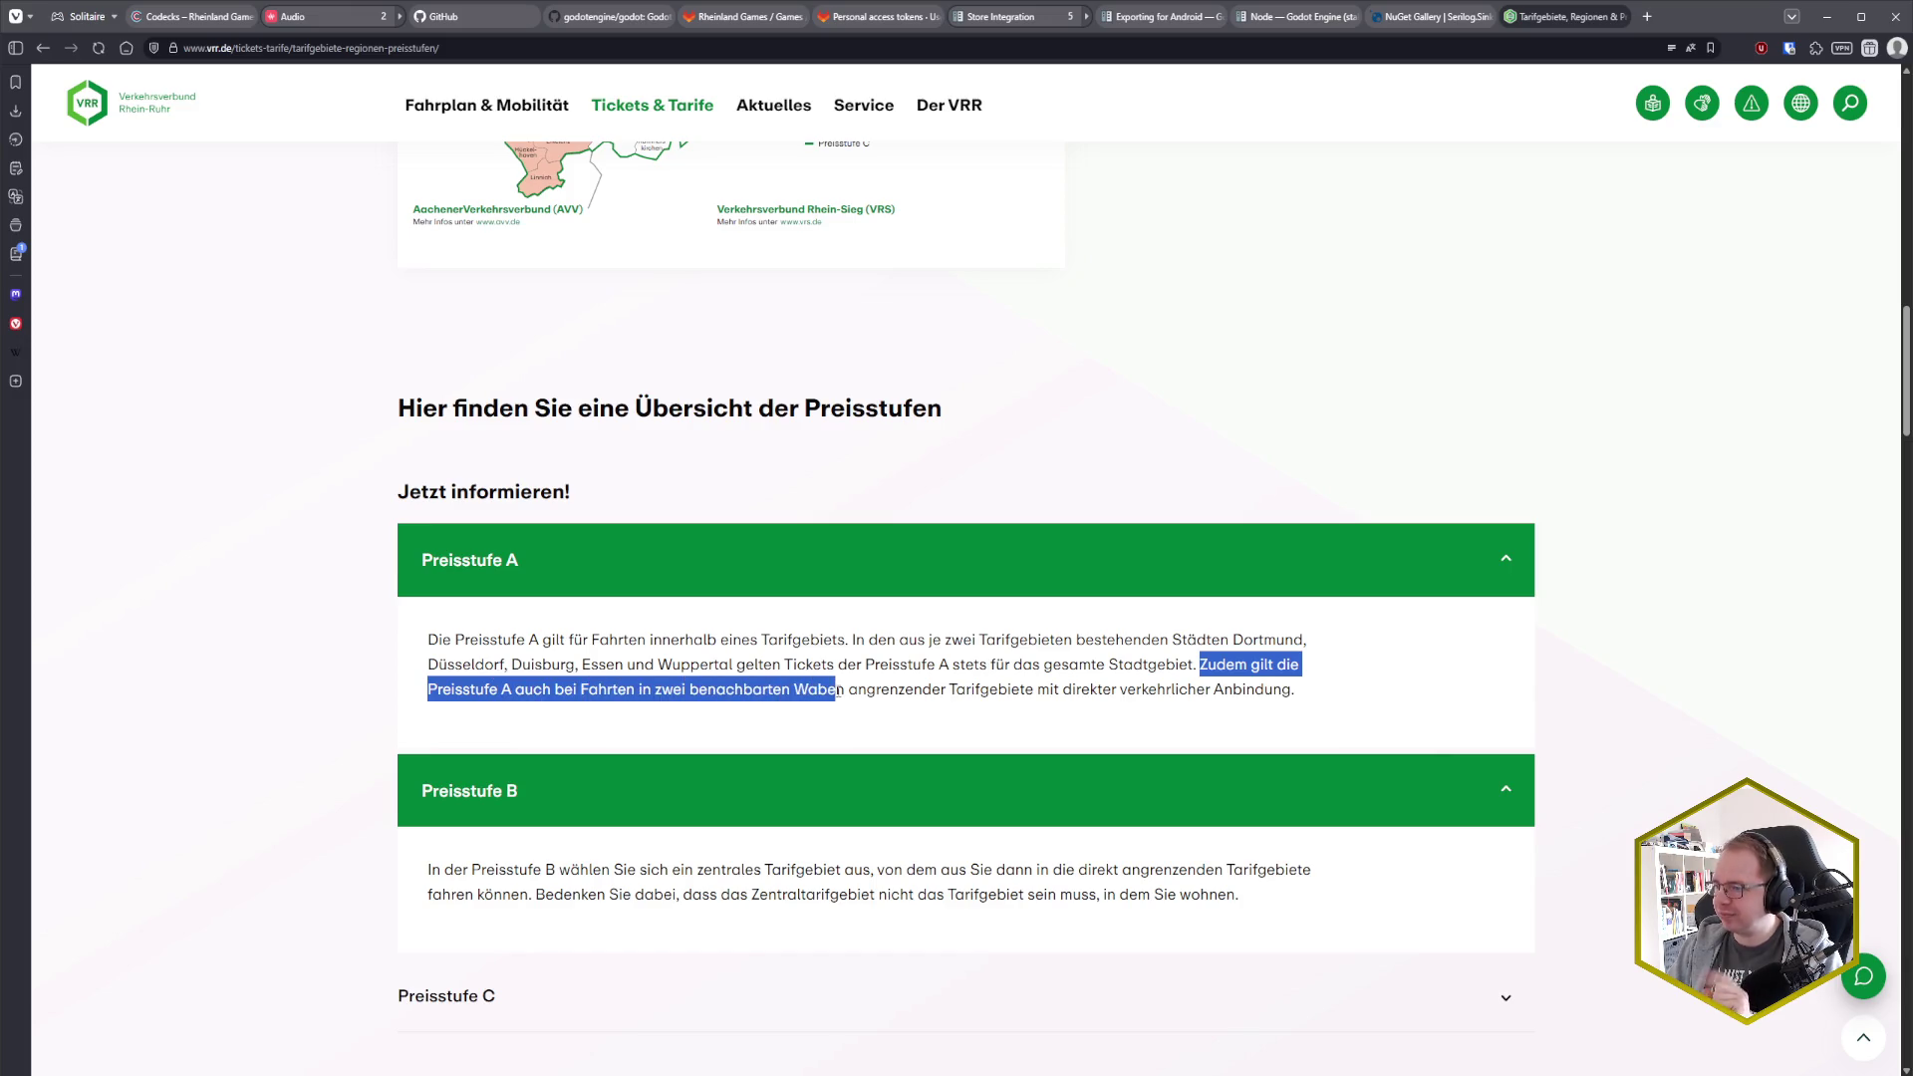
click(854, 691)
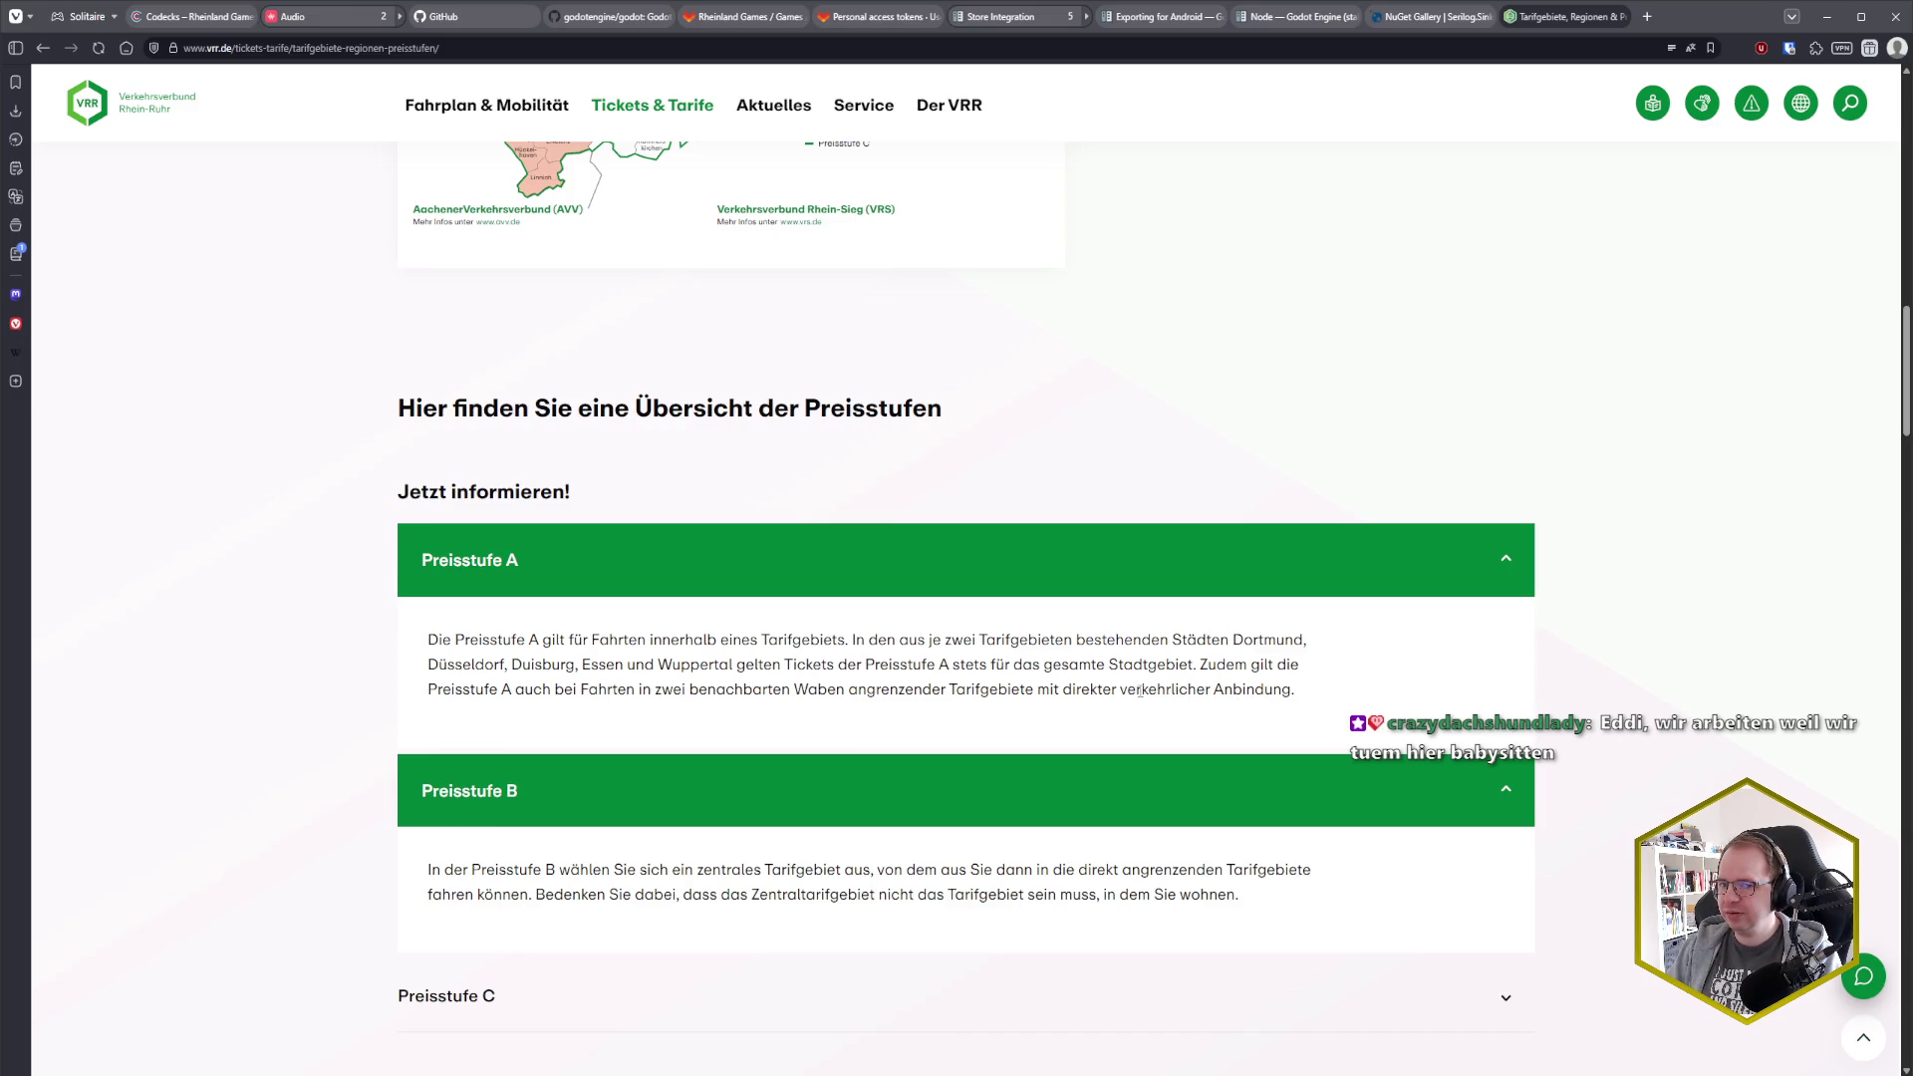
scroll(1138, 690, up, 5)
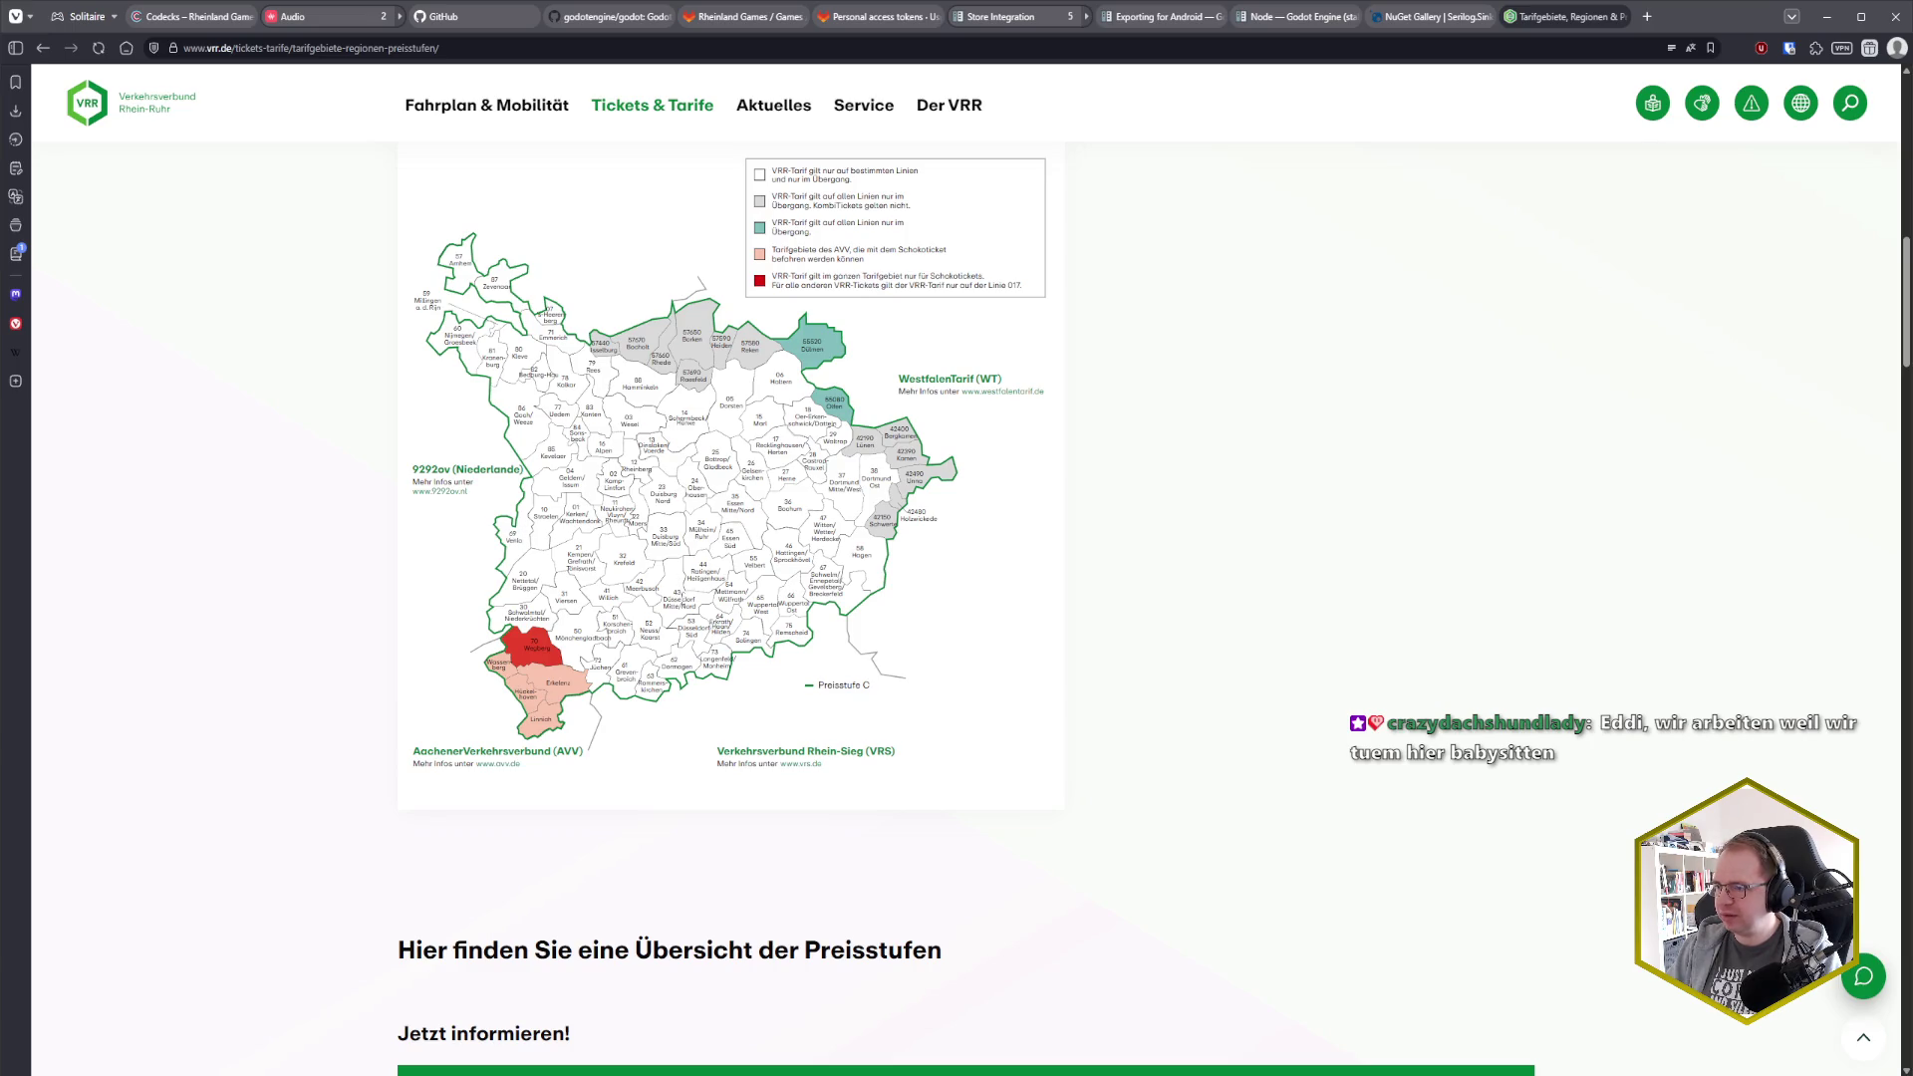
scroll(841, 615, down, 2)
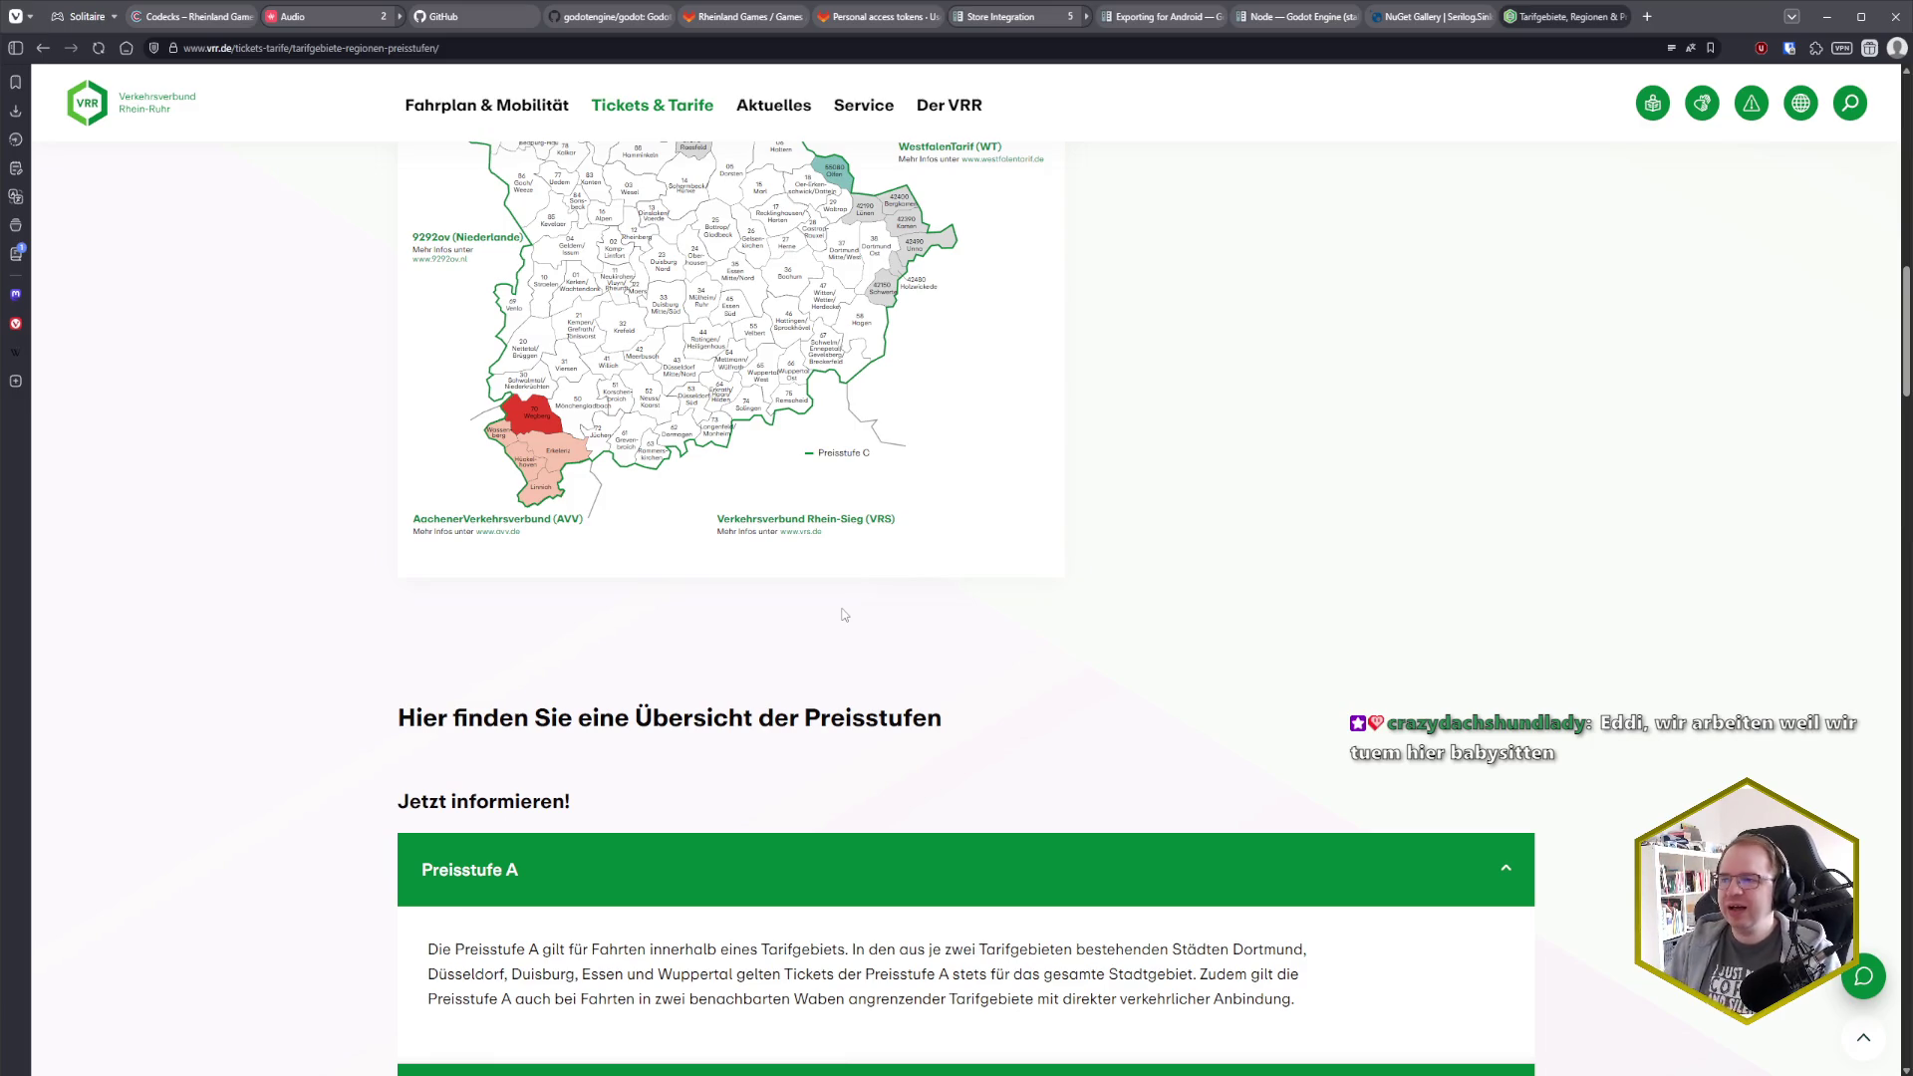
scroll(838, 588, down, 4)
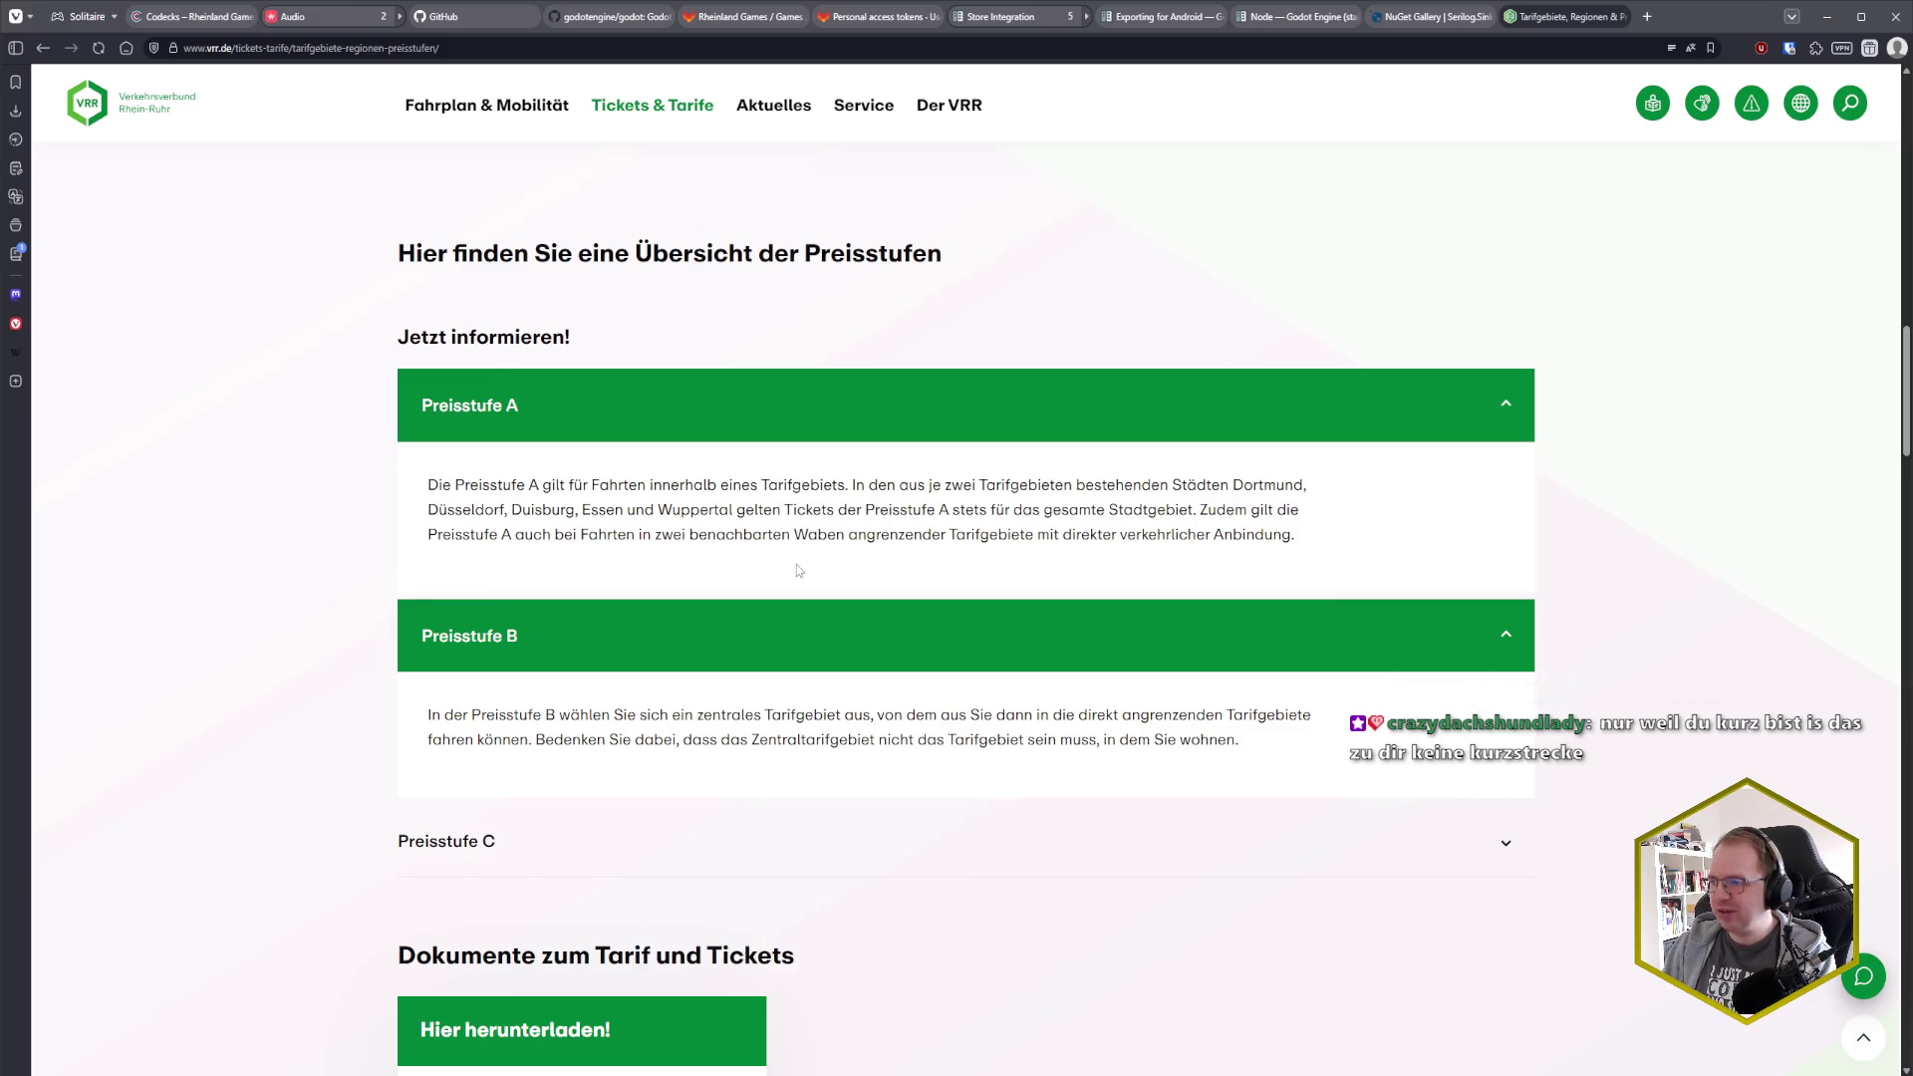
Close the VRR tab with Ctrl+W, returning to the transparent gray background bug card in Codecks
key(ctrl+w)
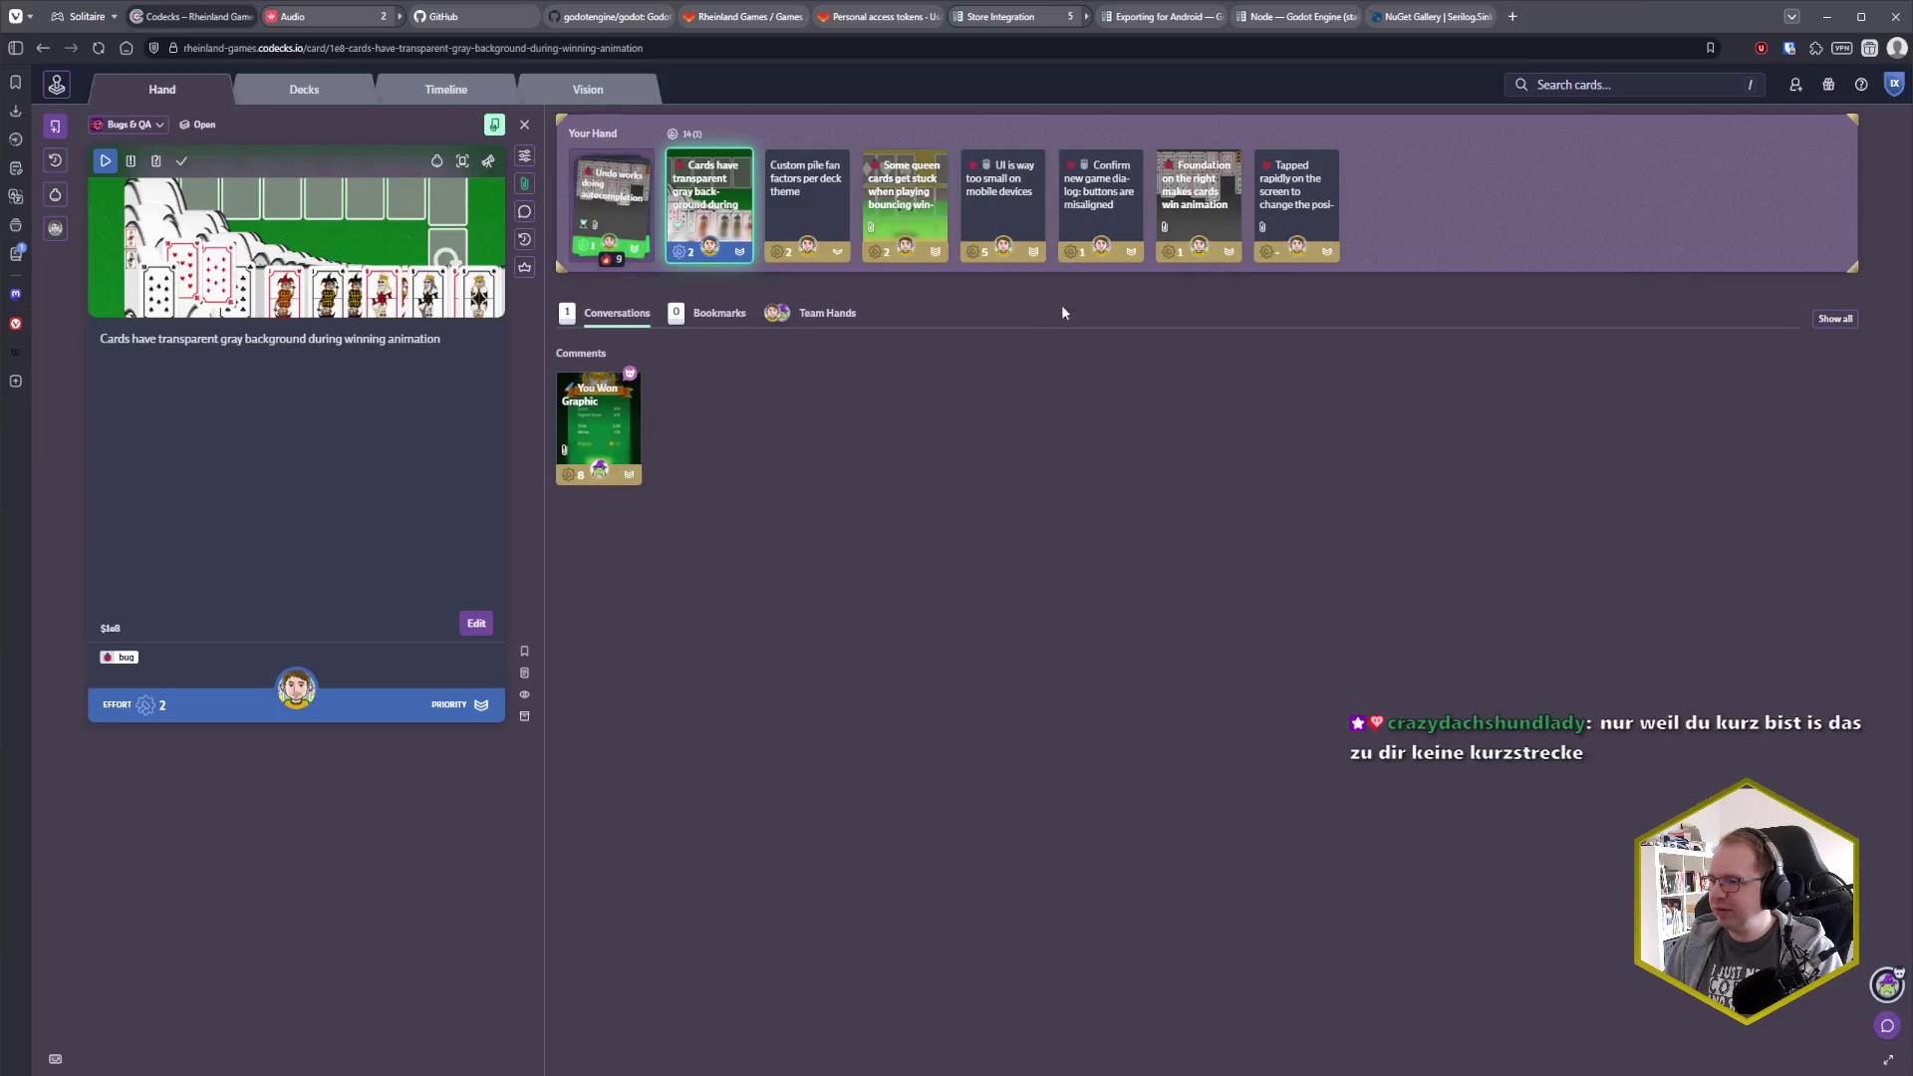